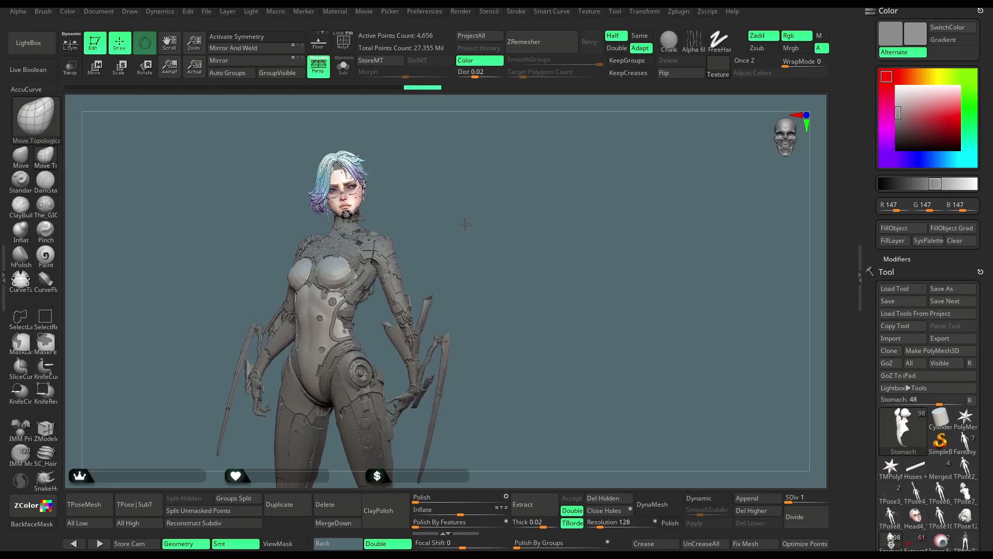
Step: Orbit around the coloured character, then load the grey TPose73 figure from the tool thumbnails
{"action": "left_click_drag", "start_coordinate": [481, 221], "coordinate": [476, 222]}
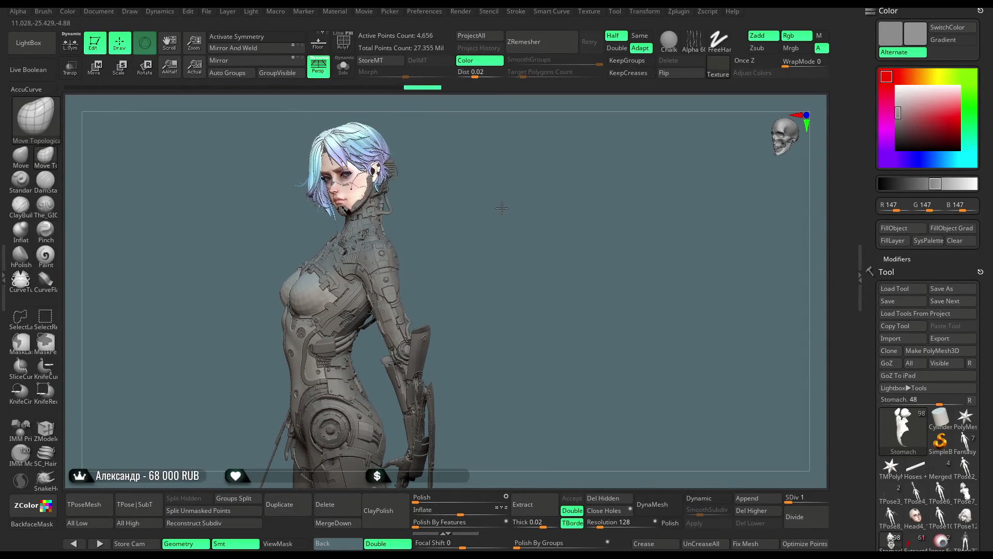
{"action": "mouse_move", "coordinate": [506, 226]}
{"action": "left_mouse_down"}
{"action": "mouse_move", "coordinate": [507, 190]}
{"action": "mouse_move", "coordinate": [499, 209]}
{"action": "left_mouse_up"}
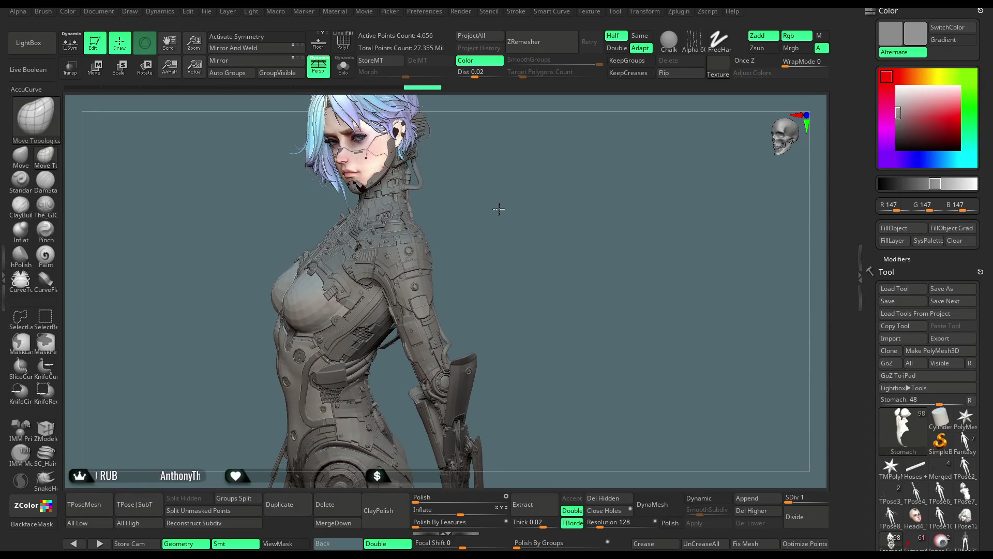
{"action": "mouse_move", "coordinate": [456, 234]}
{"action": "left_mouse_down"}
{"action": "mouse_move", "coordinate": [478, 215]}
{"action": "mouse_move", "coordinate": [533, 218]}
{"action": "mouse_move", "coordinate": [669, 269]}
{"action": "left_mouse_up"}
{"action": "scroll", "coordinate": [931, 290], "scroll_direction": "down", "scroll_amount": 5}
{"action": "left_click", "coordinate": [891, 257]}
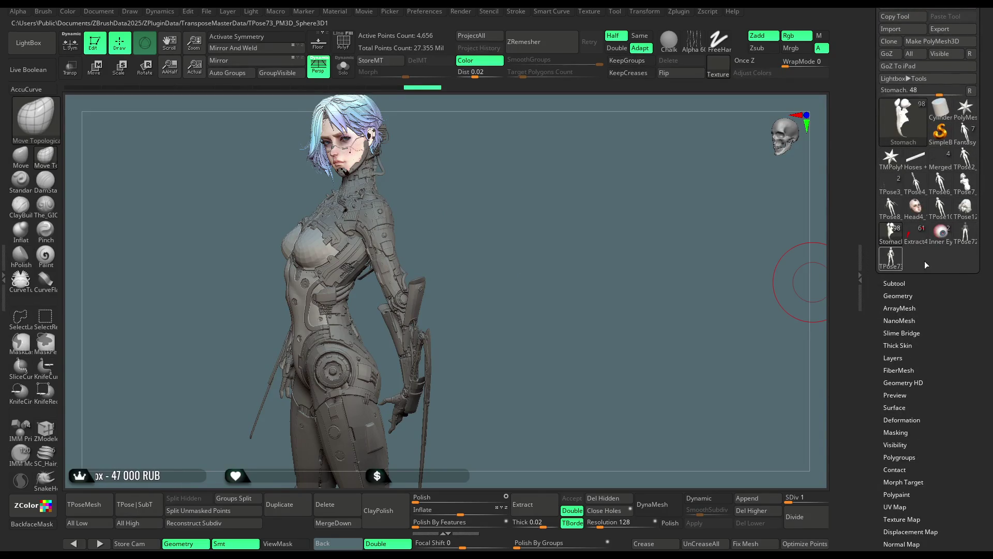
Step: Delete the TPose73 and TPose72 tools, confirming each warning, and orbit the coloured character
{"action": "left_click", "coordinate": [331, 500]}
{"action": "left_click", "coordinate": [292, 525]}
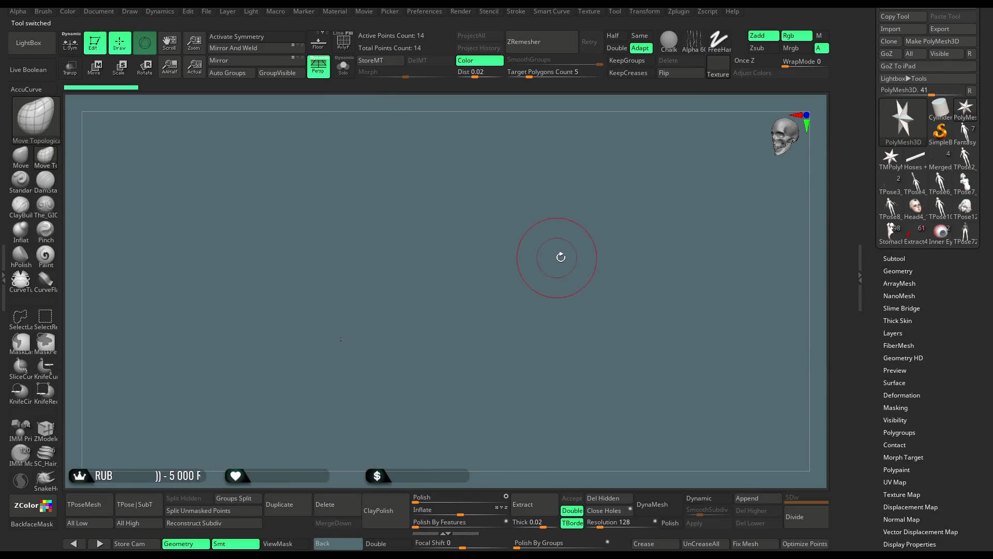
{"action": "left_click", "coordinate": [339, 506]}
{"action": "left_click", "coordinate": [309, 527]}
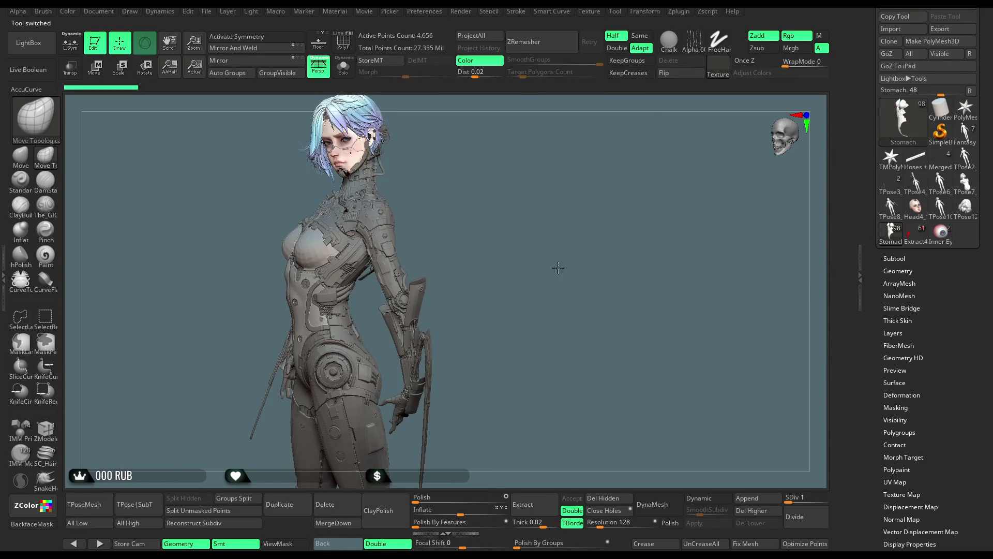
{"action": "left_click_drag", "start_coordinate": [557, 282], "coordinate": [604, 333]}
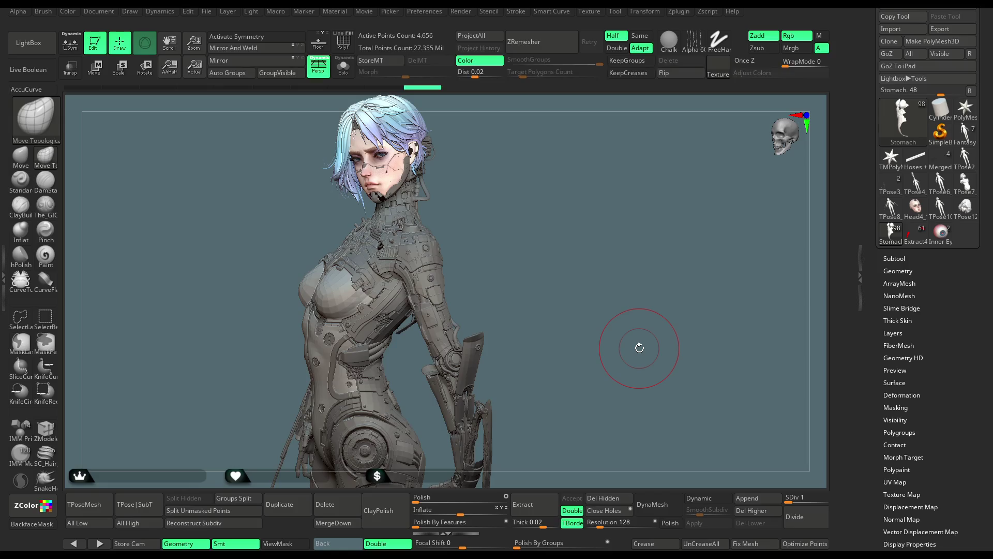
{"action": "mouse_move", "coordinate": [517, 259]}
{"action": "left_mouse_down"}
{"action": "mouse_move", "coordinate": [527, 229]}
{"action": "mouse_move", "coordinate": [546, 243]}
{"action": "mouse_move", "coordinate": [514, 234]}
{"action": "mouse_move", "coordinate": [533, 234]}
{"action": "mouse_move", "coordinate": [527, 224]}
{"action": "mouse_move", "coordinate": [542, 233]}
{"action": "mouse_move", "coordinate": [521, 228]}
{"action": "left_mouse_up"}
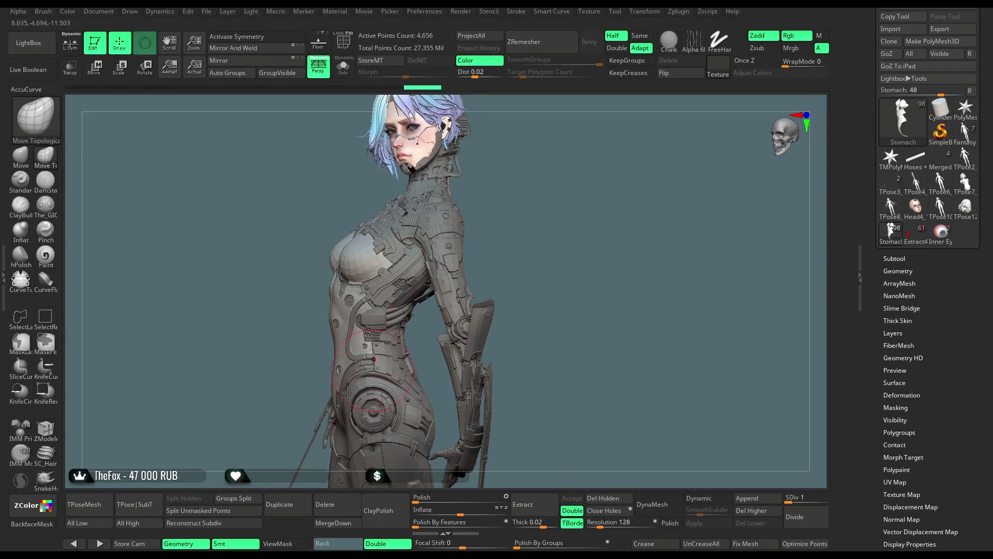
Step: Build a combined TPose74 mesh of all subtools with TPoseMesh
{"action": "left_click", "coordinate": [101, 498]}
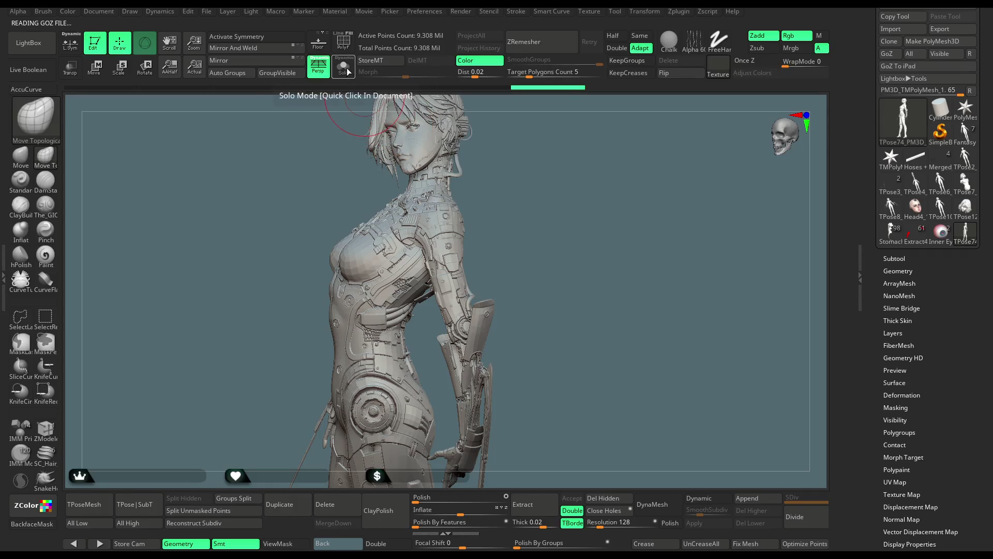
Step: Show polygroup colours, then hide the small shoulder piece and the purple shoulder armour plate
{"action": "left_click", "coordinate": [346, 47]}
{"action": "mouse_move", "coordinate": [542, 180]}
{"action": "left_mouse_down"}
{"action": "mouse_move", "coordinate": [497, 186]}
{"action": "mouse_move", "coordinate": [539, 243]}
{"action": "mouse_move", "coordinate": [568, 318]}
{"action": "mouse_move", "coordinate": [580, 230]}
{"action": "mouse_move", "coordinate": [549, 218]}
{"action": "left_mouse_up"}
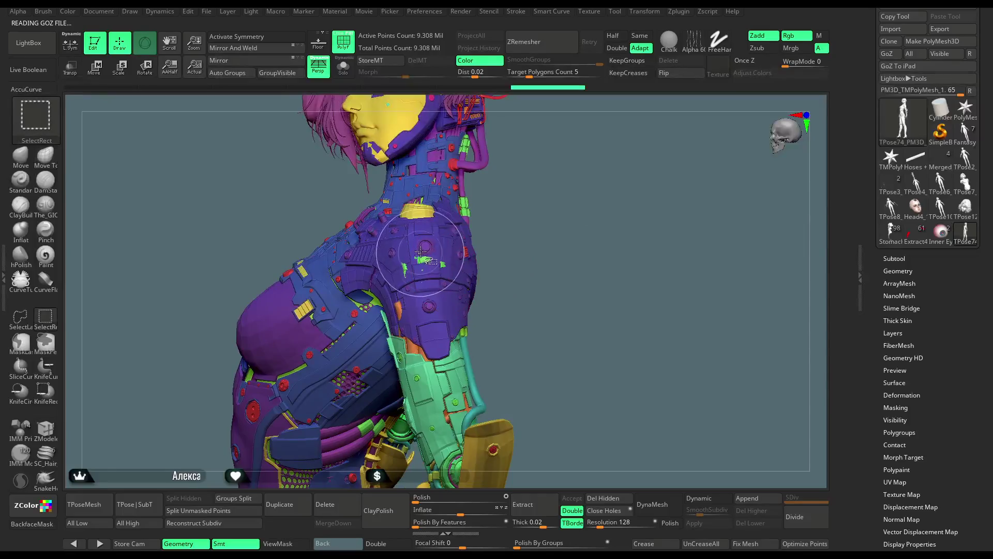
{"action": "left_click", "coordinate": [425, 246], "text": "ctrl+shift"}
{"action": "left_click", "coordinate": [458, 275], "text": "ctrl+shift"}
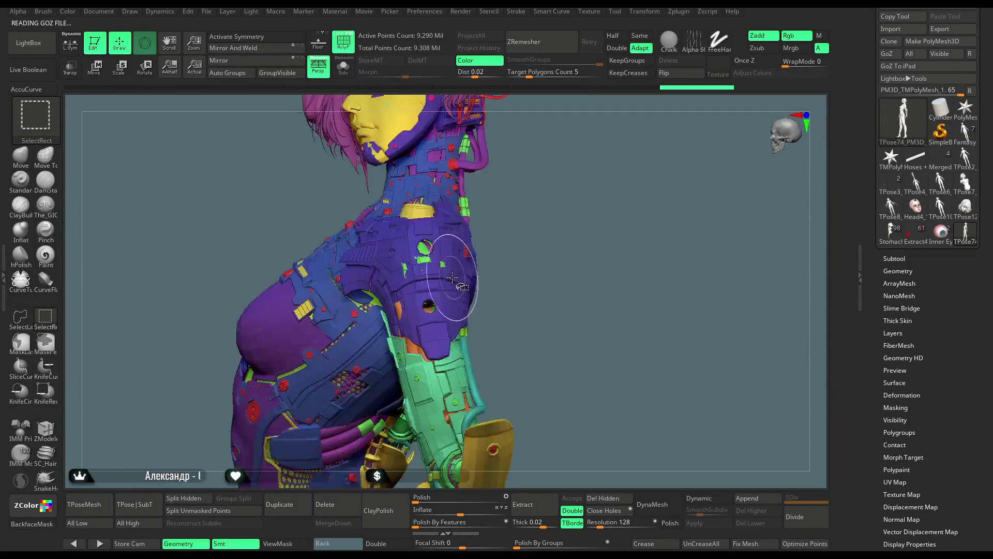
{"action": "left_click", "coordinate": [449, 276], "text": "ctrl+alt+shift"}
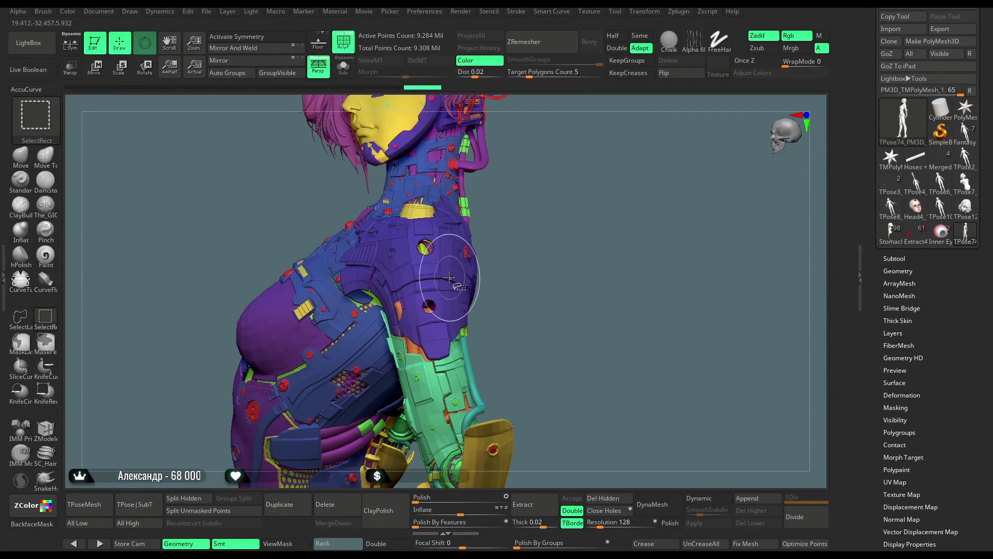
{"action": "left_click", "coordinate": [449, 277], "text": "ctrl+alt+shift"}
Step: Hide the magenta hose rings and small red piece, then flip visibility to check the hidden parts
{"action": "mouse_move", "coordinate": [542, 246]}
{"action": "left_mouse_down"}
{"action": "mouse_move", "coordinate": [592, 201]}
{"action": "mouse_move", "coordinate": [473, 268]}
{"action": "left_mouse_up"}
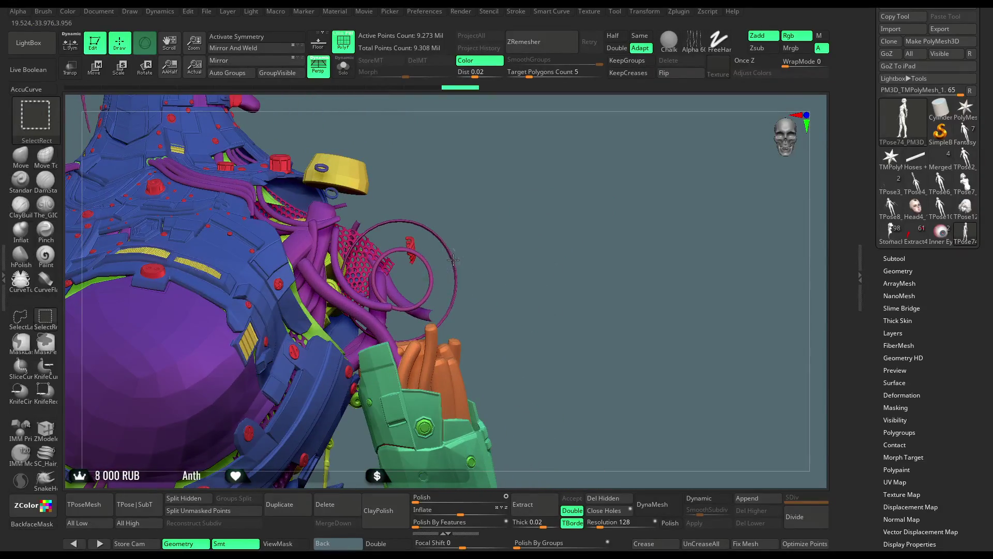
{"action": "left_click", "coordinate": [453, 263], "text": "ctrl+alt+shift"}
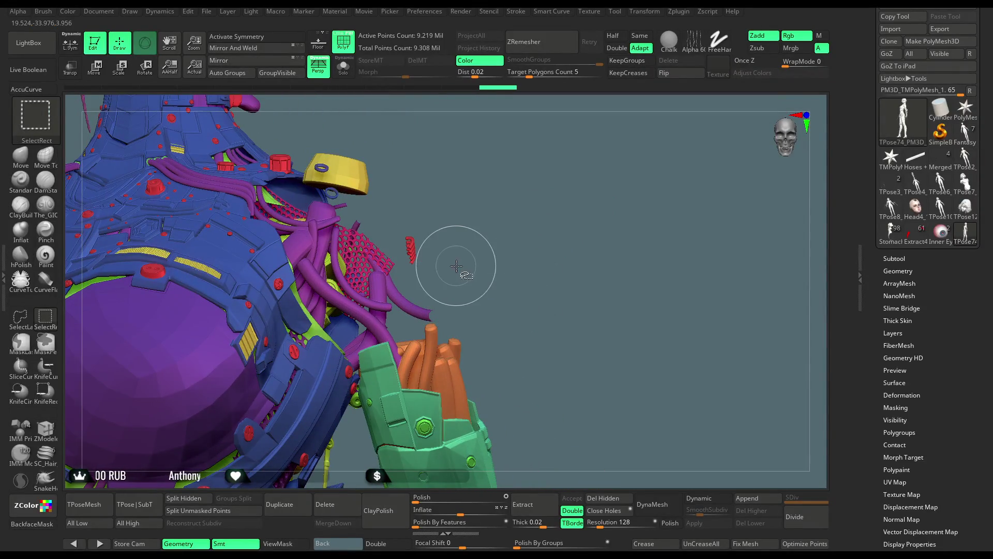
{"action": "left_click", "coordinate": [412, 250], "text": "ctrl+alt+shift"}
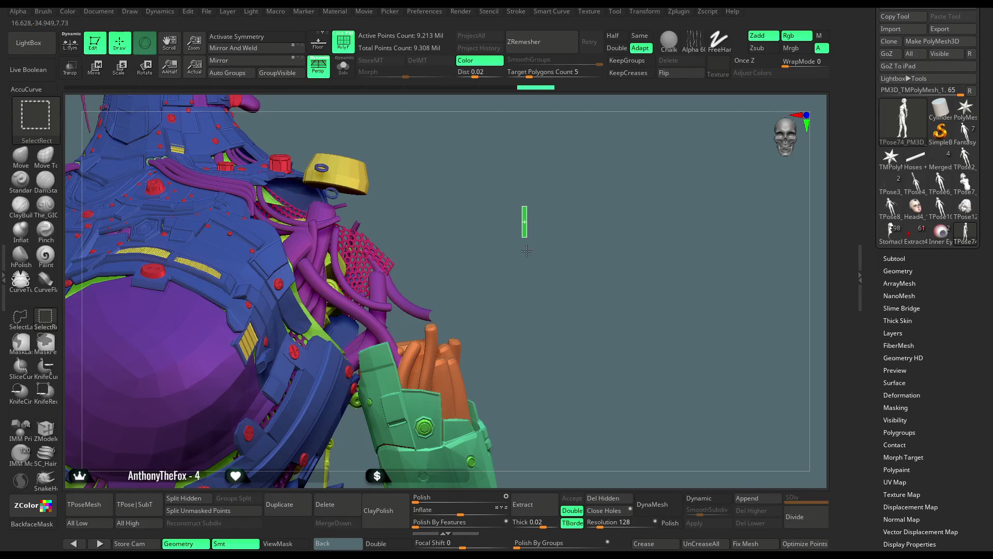
{"action": "left_click_drag", "start_coordinate": [527, 251], "coordinate": [527, 248], "text": "ctrl+shift"}
{"action": "left_click", "coordinate": [527, 216], "text": "ctrl+shift"}
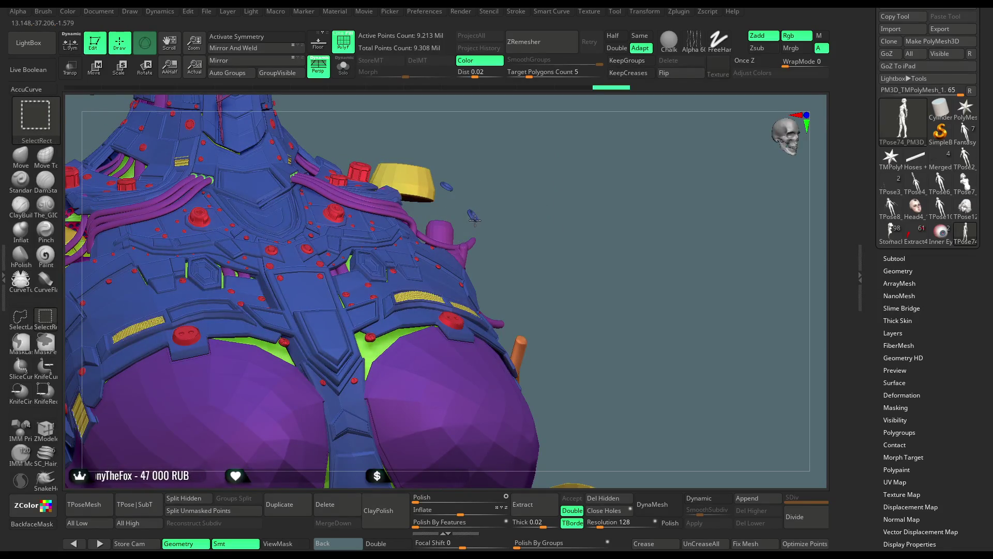
{"action": "mouse_move", "coordinate": [581, 233]}
{"action": "left_mouse_down"}
{"action": "mouse_move", "coordinate": [579, 255]}
{"action": "mouse_move", "coordinate": [573, 178]}
{"action": "left_mouse_up"}
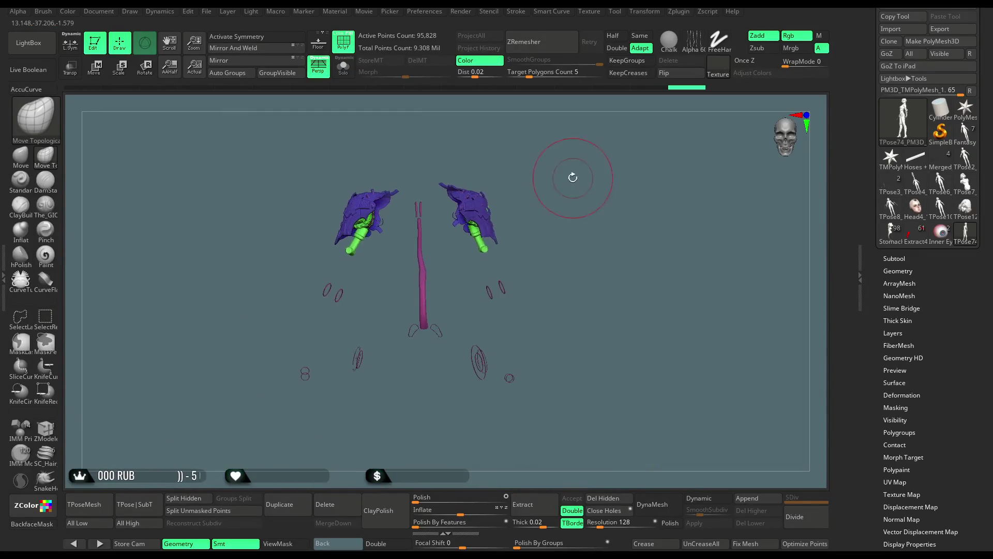
Step: Lasso-hide the lower torso parts so only the purple shoulder plate remains, and orbit around it
{"action": "key", "text": "ctrl+shift"}
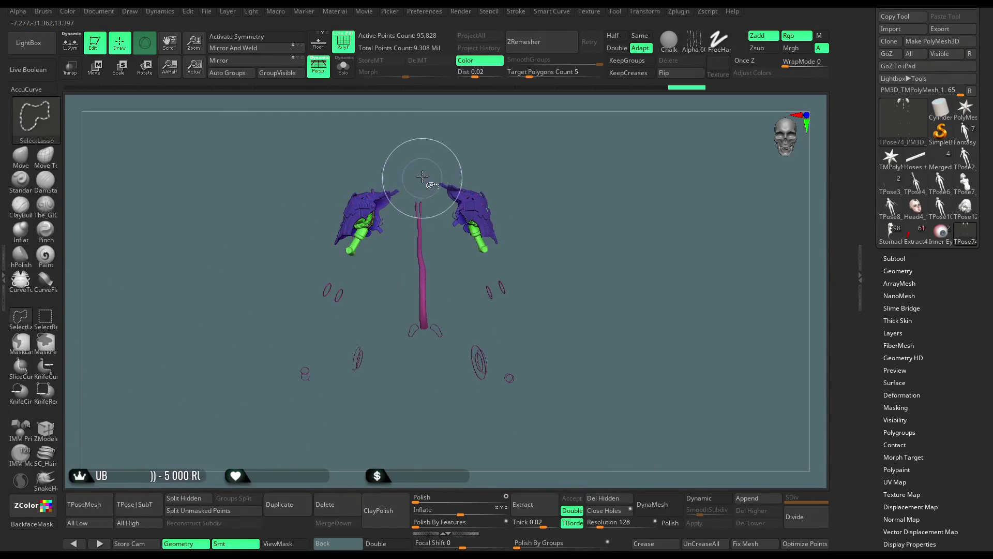
{"action": "mouse_move", "coordinate": [436, 243]}
{"action": "left_mouse_down", "text": "ctrl+shift"}
{"action": "mouse_move", "coordinate": [510, 277]}
{"action": "mouse_move", "coordinate": [476, 455]}
{"action": "mouse_move", "coordinate": [228, 192]}
{"action": "mouse_move", "coordinate": [365, 135]}
{"action": "left_mouse_up", "text": "ctrl+shift"}
{"action": "mouse_move", "coordinate": [554, 173]}
{"action": "left_mouse_down"}
{"action": "mouse_move", "coordinate": [535, 172]}
{"action": "mouse_move", "coordinate": [519, 214]}
{"action": "mouse_move", "coordinate": [572, 204]}
{"action": "mouse_move", "coordinate": [581, 177]}
{"action": "mouse_move", "coordinate": [566, 164]}
{"action": "mouse_move", "coordinate": [572, 187]}
{"action": "mouse_move", "coordinate": [598, 151]}
{"action": "mouse_move", "coordinate": [603, 167]}
{"action": "mouse_move", "coordinate": [596, 161]}
{"action": "left_mouse_up"}
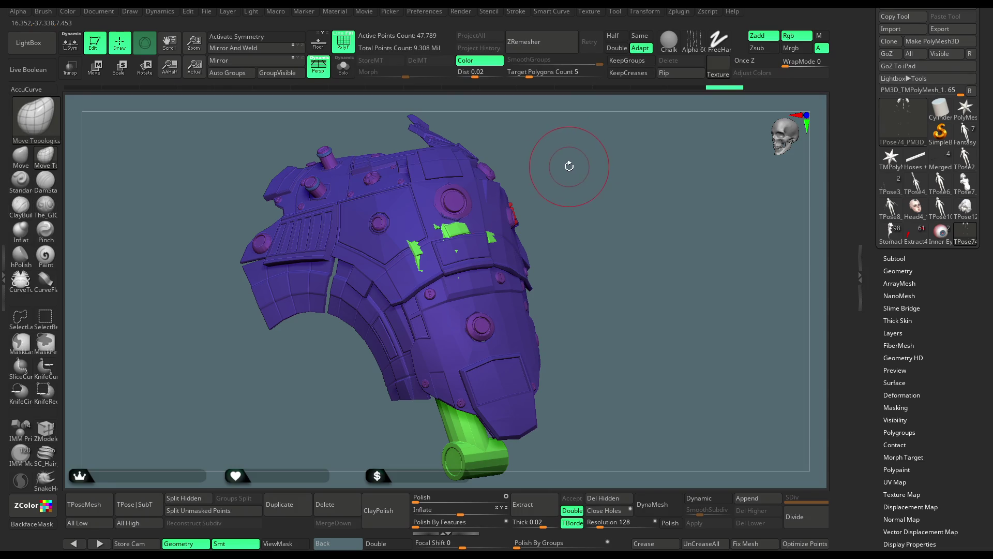
{"action": "left_click_drag", "start_coordinate": [579, 173], "coordinate": [561, 220]}
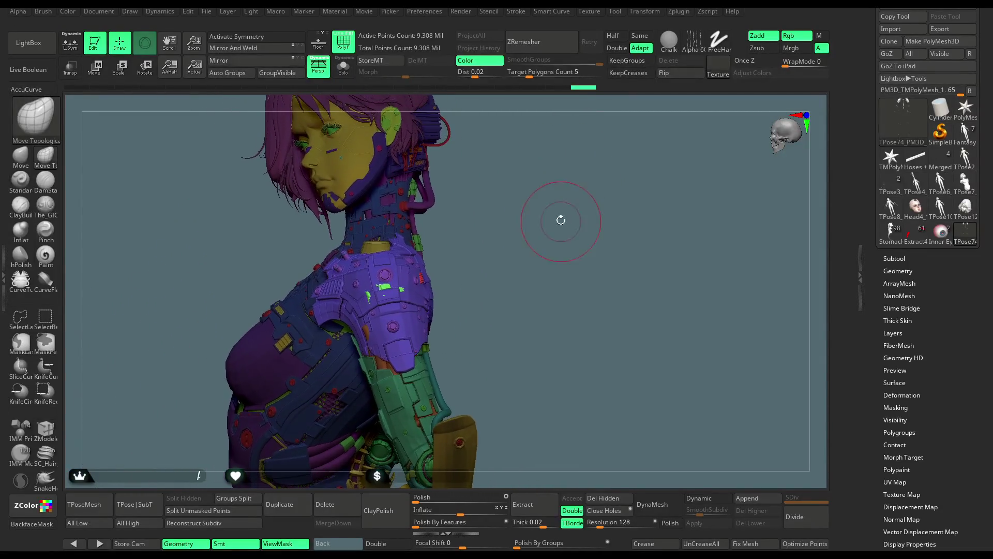
{"action": "left_click", "coordinate": [105, 76]}
{"action": "left_click_drag", "start_coordinate": [545, 283], "coordinate": [518, 288]}
{"action": "key", "text": "y"}
{"action": "mouse_move", "coordinate": [642, 204]}
{"action": "left_mouse_down"}
{"action": "mouse_move", "coordinate": [596, 217]}
{"action": "mouse_move", "coordinate": [567, 282]}
{"action": "mouse_move", "coordinate": [577, 144]}
{"action": "left_mouse_up"}
{"action": "key", "text": "y"}
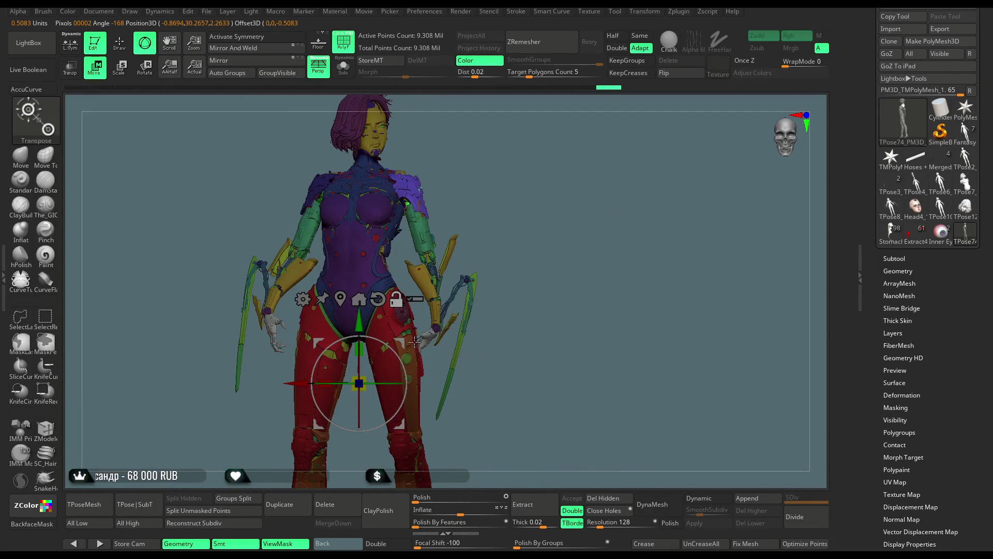
{"action": "left_click", "coordinate": [411, 210]}
{"action": "left_click", "coordinate": [428, 177]}
{"action": "left_click_drag", "start_coordinate": [590, 290], "coordinate": [590, 235], "text": "alt"}
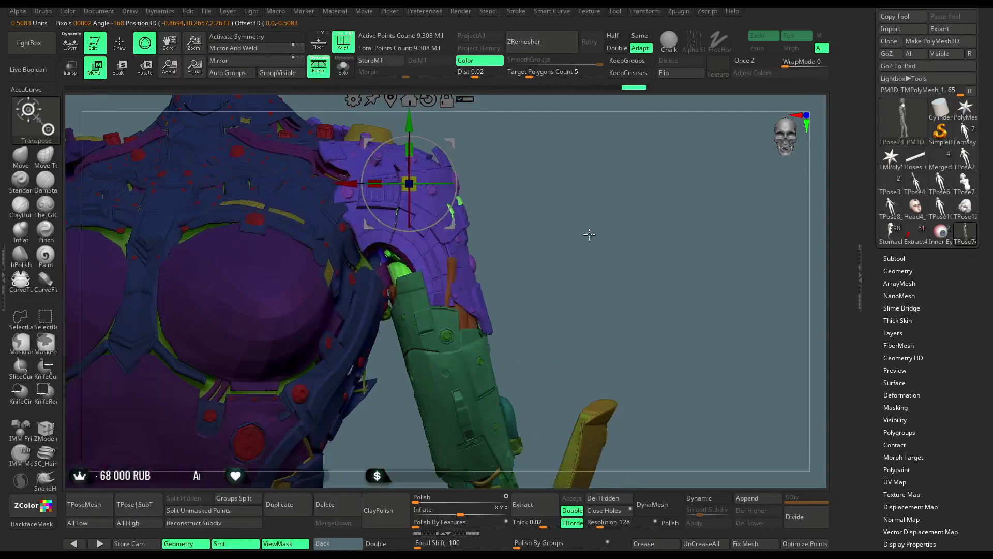
{"action": "right_click_drag", "start_coordinate": [388, 213], "coordinate": [388, 216]}
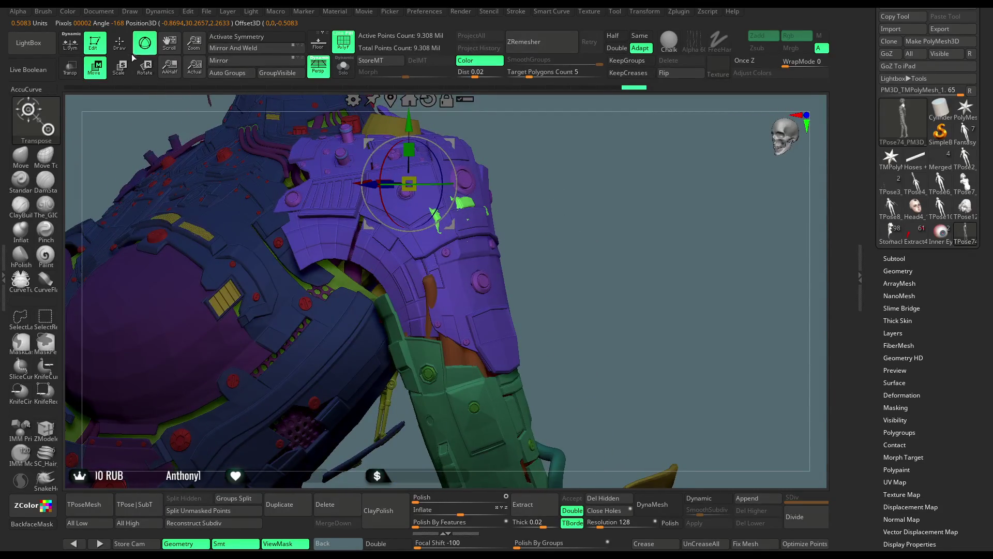
{"action": "left_click", "coordinate": [120, 44]}
{"action": "mouse_move", "coordinate": [574, 207]}
{"action": "right_mouse_down"}
{"action": "mouse_move", "coordinate": [567, 218]}
{"action": "mouse_move", "coordinate": [577, 205]}
{"action": "right_mouse_up"}
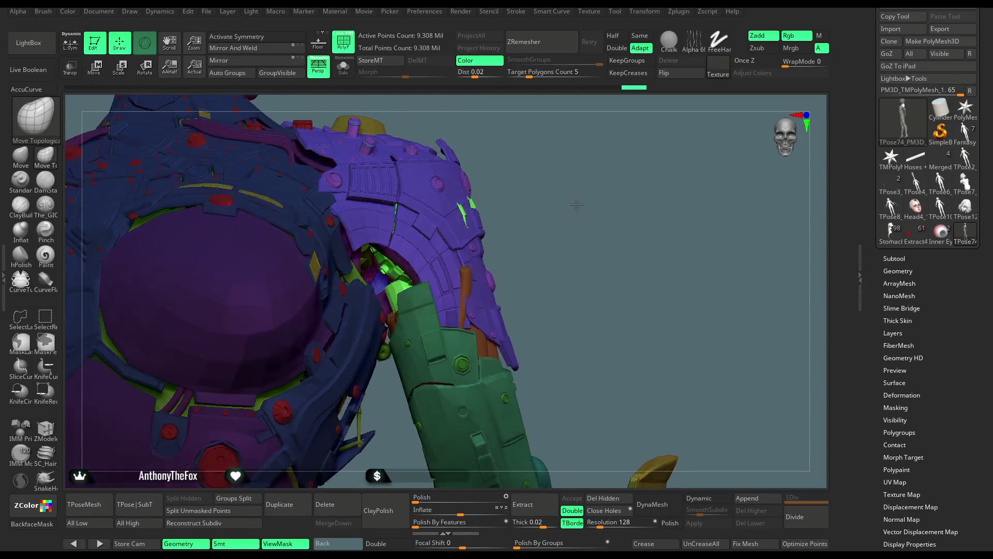
{"action": "key", "text": "ctrl+shift"}
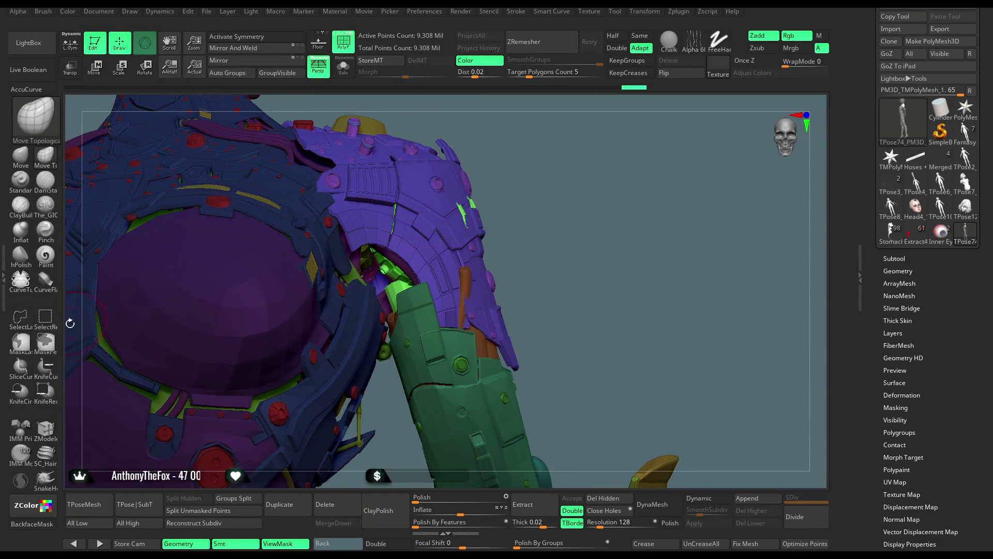
Step: Hide the purple bits around the green shoulder gear and the small ring on the yellow cap
{"action": "left_click", "coordinate": [497, 312], "text": "ctrl+shift"}
{"action": "left_click", "coordinate": [567, 271], "text": "ctrl+shift"}
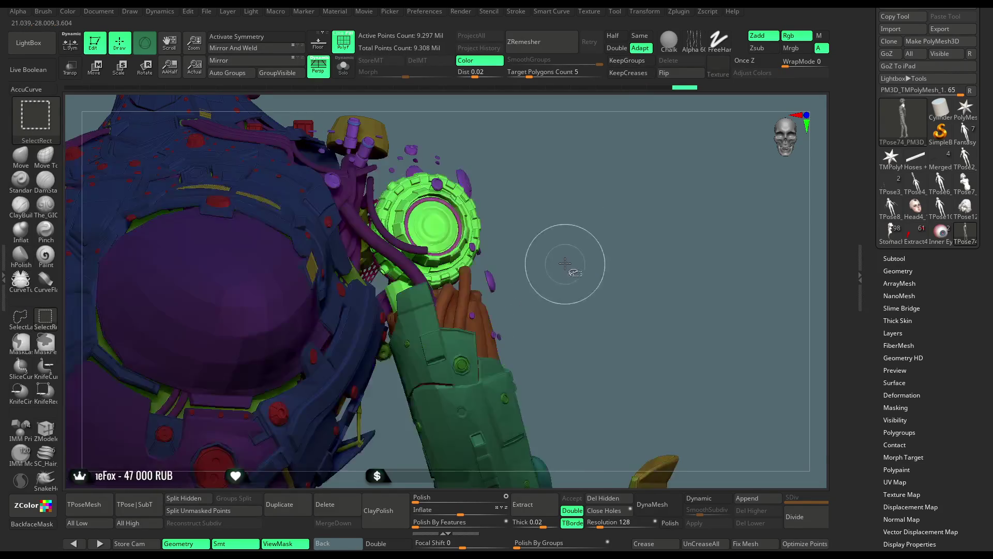
{"action": "left_click_drag", "start_coordinate": [566, 177], "coordinate": [566, 248]}
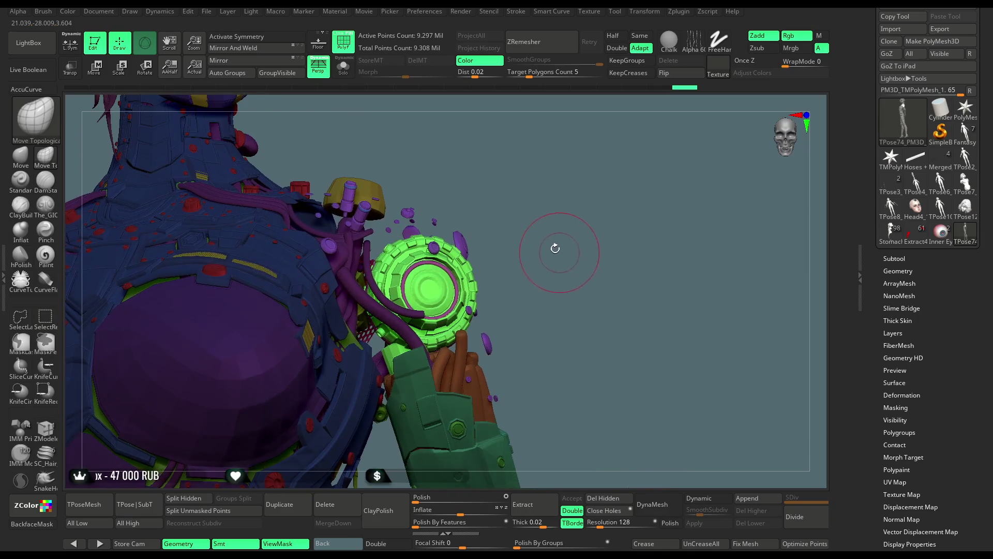
{"action": "left_click", "coordinate": [457, 238], "text": "ctrl+alt+shift"}
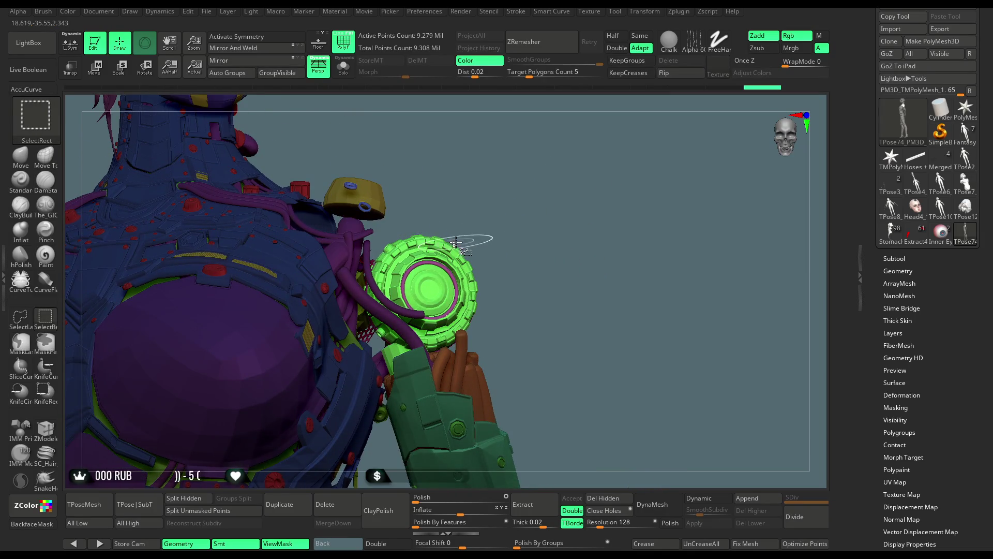
{"action": "left_click", "coordinate": [365, 209], "text": "ctrl+alt+shift"}
Step: Hide the red piece and purple ring on the green gear, then rectangle-hide the surrounding mesh
{"action": "mouse_move", "coordinate": [499, 171]}
{"action": "left_mouse_down"}
{"action": "mouse_move", "coordinate": [426, 192]}
{"action": "mouse_move", "coordinate": [334, 279]}
{"action": "left_mouse_up"}
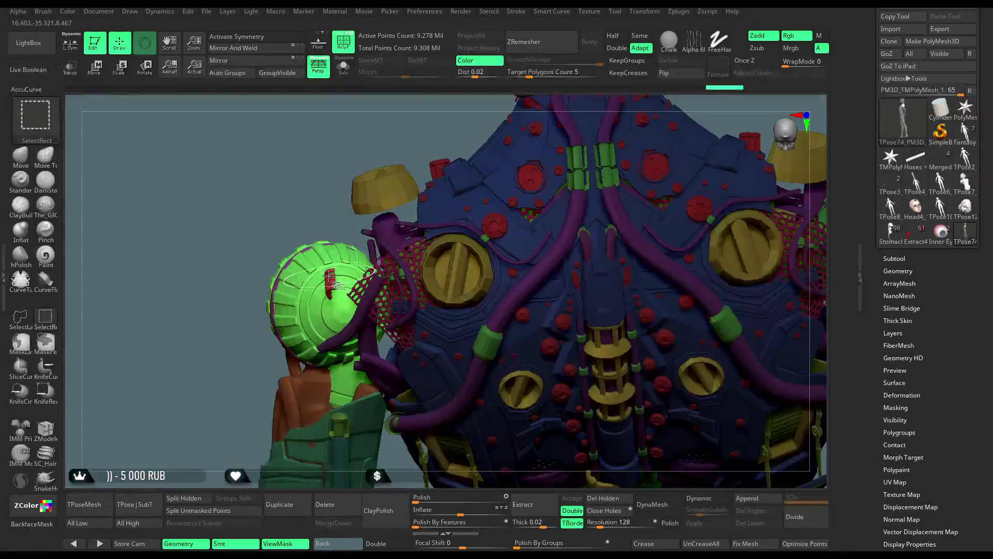
{"action": "mouse_move", "coordinate": [200, 328]}
{"action": "left_mouse_down"}
{"action": "mouse_move", "coordinate": [372, 247]}
{"action": "mouse_move", "coordinate": [460, 183]}
{"action": "mouse_move", "coordinate": [483, 195]}
{"action": "mouse_move", "coordinate": [488, 185]}
{"action": "mouse_move", "coordinate": [497, 246]}
{"action": "mouse_move", "coordinate": [401, 263]}
{"action": "left_mouse_up"}
{"action": "key", "text": "ctrl+shift"}
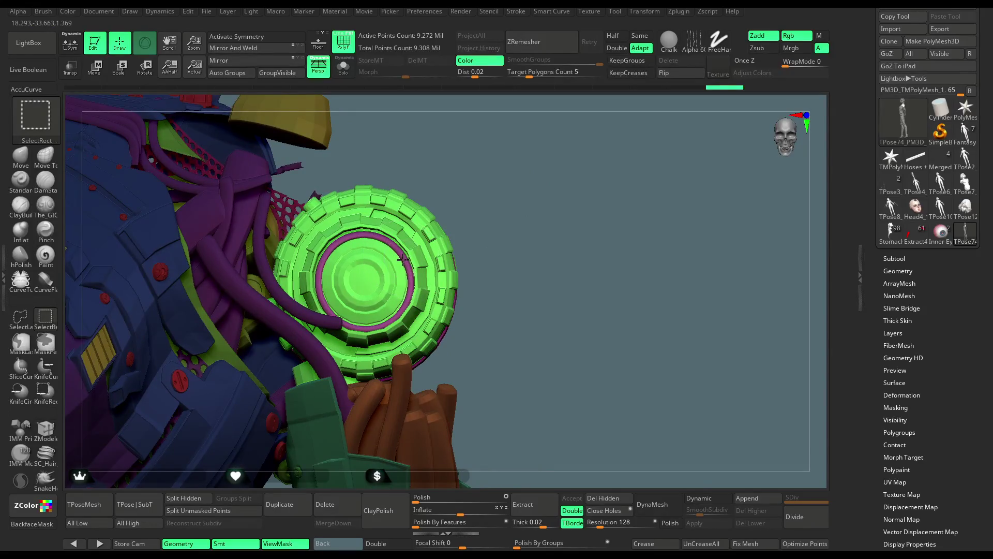
{"action": "left_click", "coordinate": [403, 257], "text": "ctrl+alt+shift"}
{"action": "mouse_move", "coordinate": [580, 248]}
{"action": "left_mouse_down", "text": "alt"}
{"action": "mouse_move", "coordinate": [594, 161]}
{"action": "mouse_move", "coordinate": [578, 208]}
{"action": "left_mouse_up", "text": "alt"}
{"action": "key", "text": "ctrl+shift"}
{"action": "mouse_move", "coordinate": [586, 248]}
{"action": "left_mouse_down", "text": "ctrl+shift"}
{"action": "mouse_move", "coordinate": [584, 240]}
{"action": "mouse_move", "coordinate": [566, 273]}
{"action": "mouse_move", "coordinate": [573, 285]}
{"action": "mouse_move", "coordinate": [566, 269]}
{"action": "mouse_move", "coordinate": [310, 145]}
{"action": "mouse_move", "coordinate": [540, 201]}
{"action": "mouse_move", "coordinate": [529, 210]}
{"action": "left_mouse_up", "text": "ctrl+shift"}
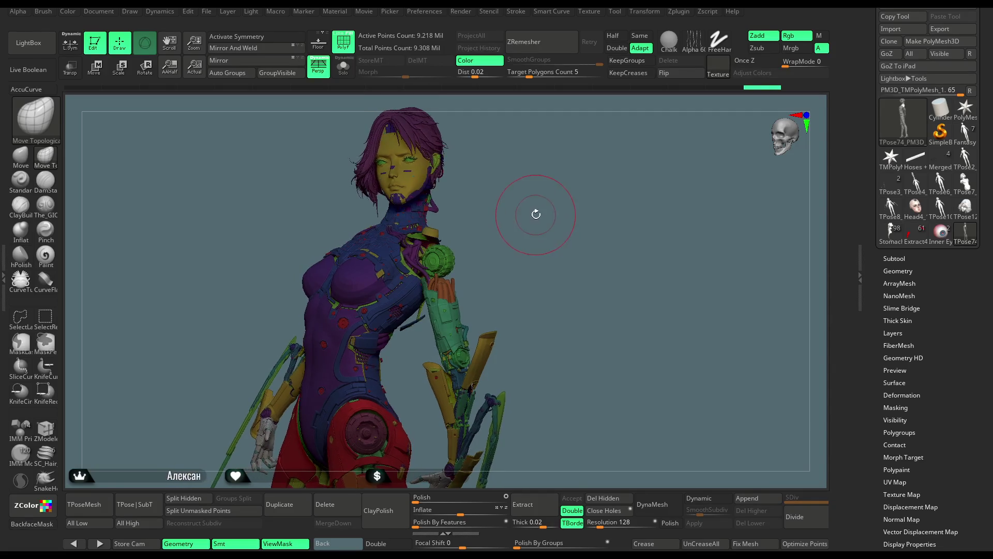
Step: Hide the green shoulder gear piece and rectangle-hide most of the mesh around it
{"action": "mouse_move", "coordinate": [533, 204]}
{"action": "left_mouse_down"}
{"action": "mouse_move", "coordinate": [523, 234]}
{"action": "mouse_move", "coordinate": [538, 230]}
{"action": "left_mouse_up"}
{"action": "key", "text": "ctrl+shift"}
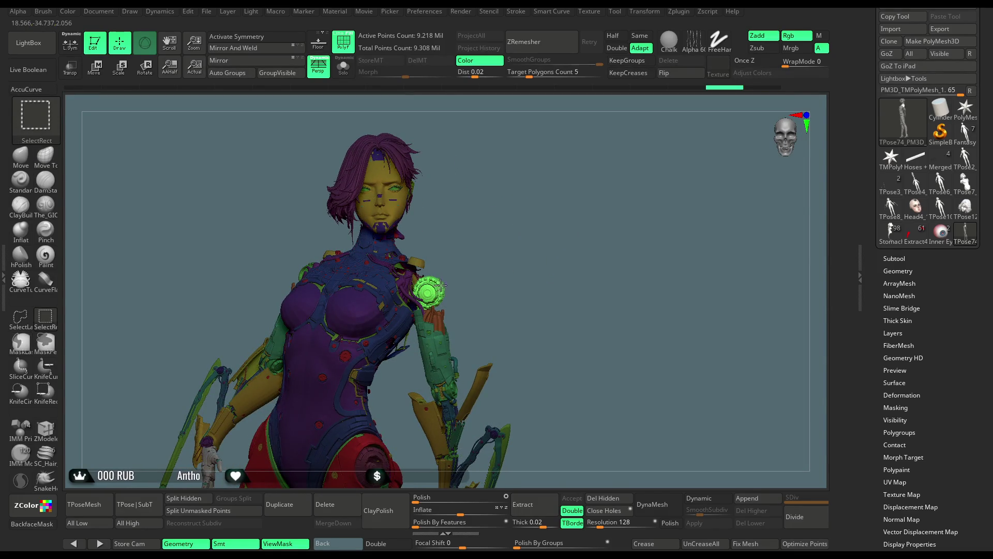
{"action": "left_click", "coordinate": [440, 284], "text": "ctrl+shift"}
{"action": "mouse_move", "coordinate": [517, 264]}
{"action": "left_mouse_down", "text": "ctrl+shift"}
{"action": "mouse_move", "coordinate": [512, 224]}
{"action": "mouse_move", "coordinate": [527, 228]}
{"action": "mouse_move", "coordinate": [508, 229]}
{"action": "mouse_move", "coordinate": [529, 231]}
{"action": "mouse_move", "coordinate": [520, 232]}
{"action": "left_mouse_up", "text": "ctrl+shift"}
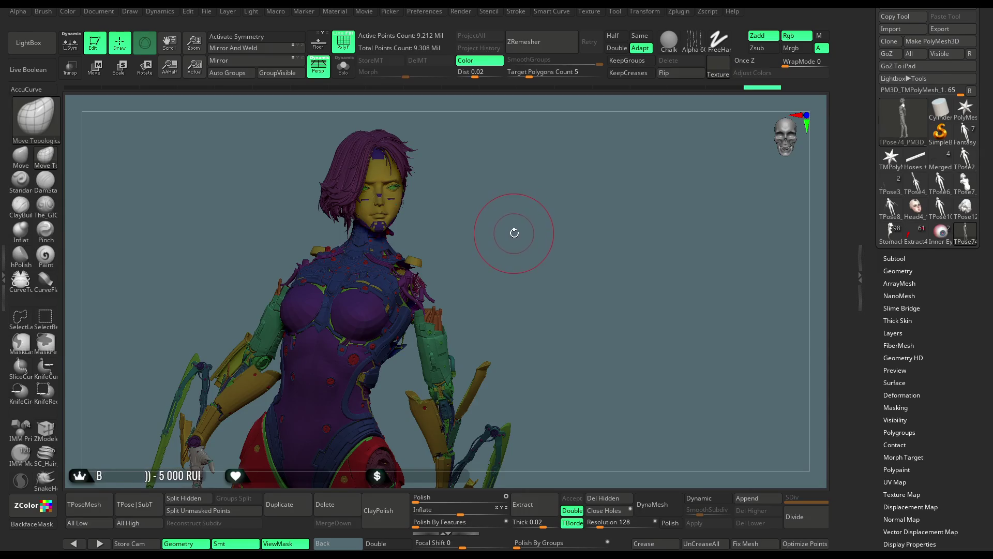
Step: Unhide all geometry and zoom in on the shoulder from a three-quarter view
{"action": "key", "text": "ctrl"}
{"action": "key", "text": "ctrl+shift"}
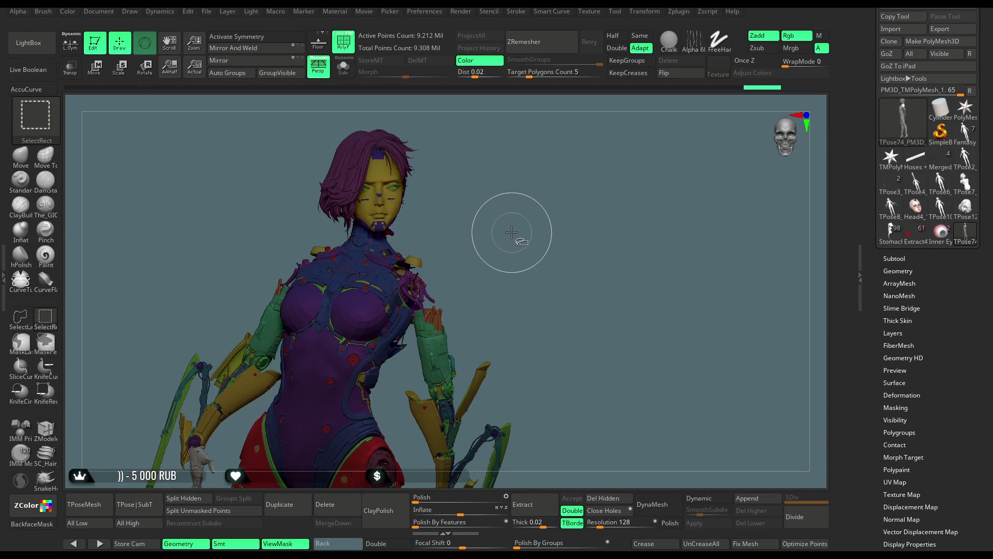
{"action": "left_click", "coordinate": [511, 233], "text": "ctrl+shift"}
{"action": "left_click_drag", "start_coordinate": [529, 224], "coordinate": [505, 226]}
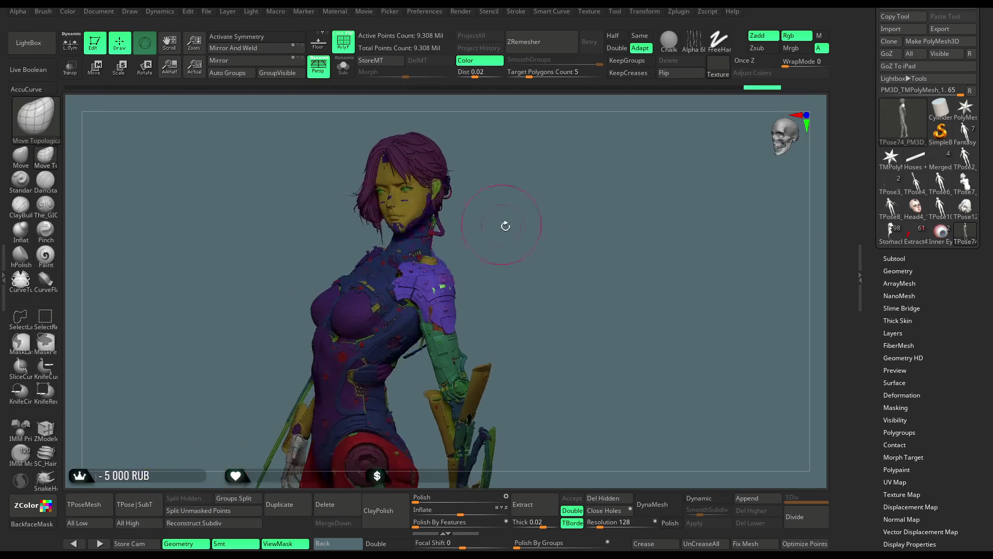
{"action": "mouse_move", "coordinate": [524, 274]}
{"action": "left_mouse_down"}
{"action": "mouse_move", "coordinate": [541, 224]}
{"action": "mouse_move", "coordinate": [523, 238]}
{"action": "mouse_move", "coordinate": [572, 260]}
{"action": "mouse_move", "coordinate": [573, 191]}
{"action": "mouse_move", "coordinate": [239, 204]}
{"action": "left_mouse_up"}
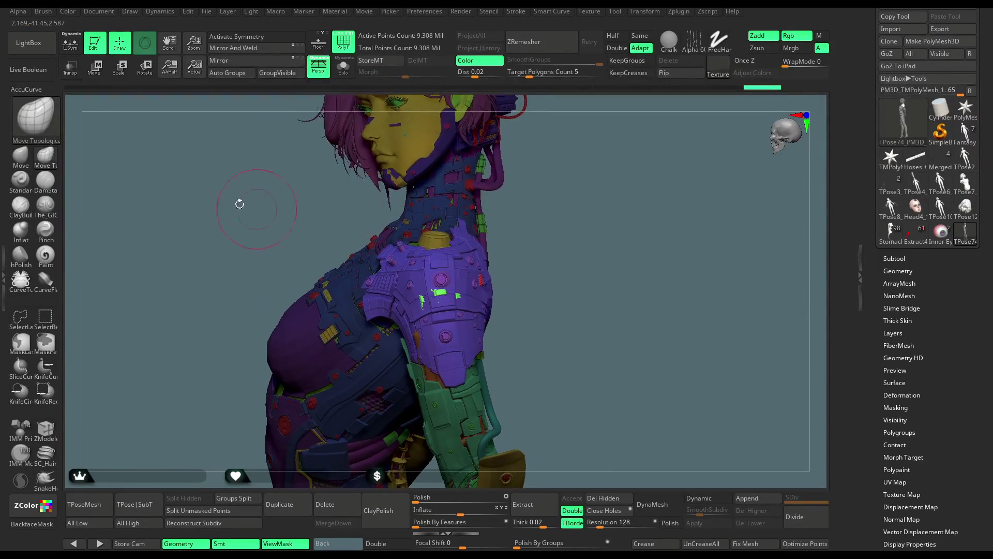
Step: Inspect the shoulder armour, back, arm and chest from several angles
{"action": "left_click", "coordinate": [98, 73]}
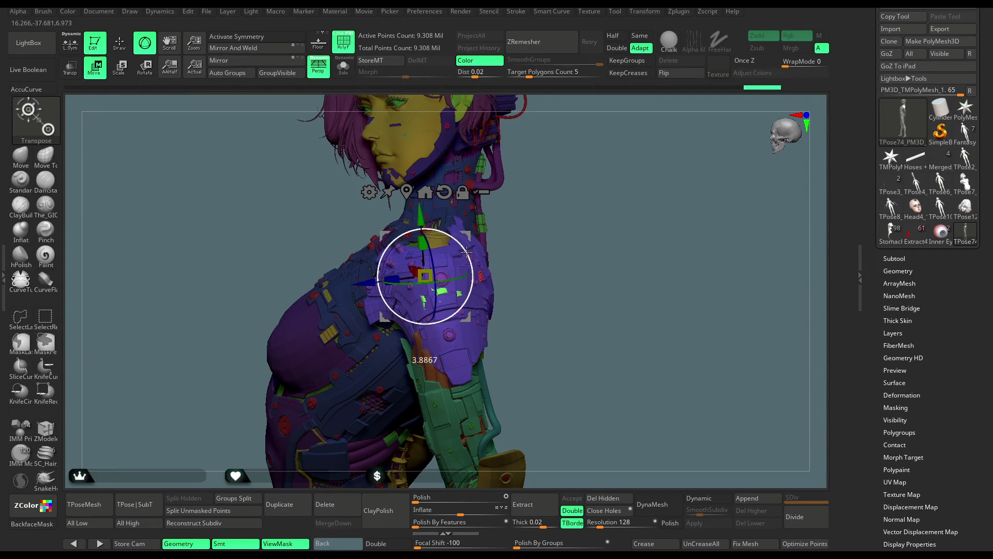
{"action": "mouse_move", "coordinate": [464, 246]}
{"action": "left_mouse_down"}
{"action": "mouse_move", "coordinate": [585, 213]}
{"action": "mouse_move", "coordinate": [569, 287]}
{"action": "mouse_move", "coordinate": [584, 298]}
{"action": "mouse_move", "coordinate": [585, 236]}
{"action": "mouse_move", "coordinate": [554, 267]}
{"action": "mouse_move", "coordinate": [406, 322]}
{"action": "left_mouse_up"}
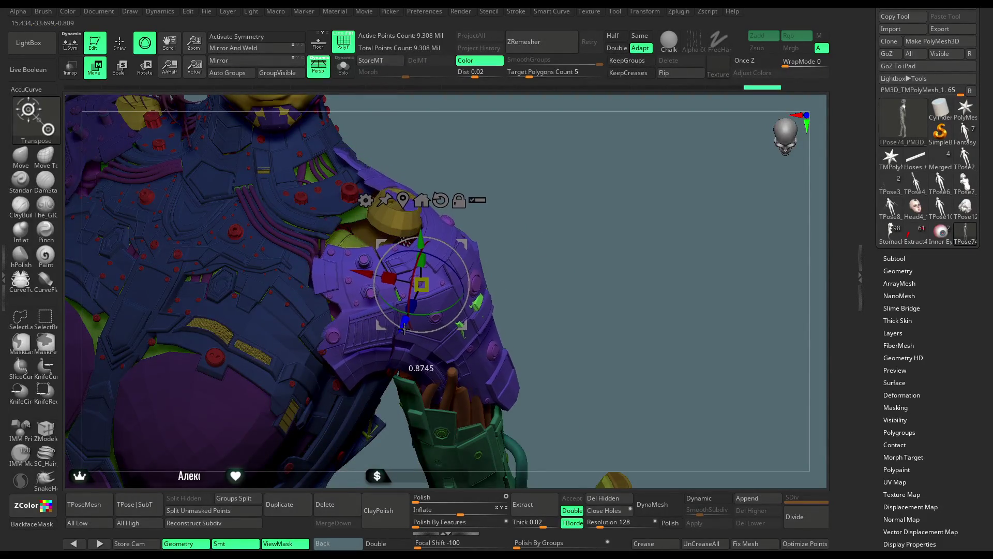
{"action": "mouse_move", "coordinate": [514, 259]}
{"action": "left_mouse_down"}
{"action": "mouse_move", "coordinate": [613, 164]}
{"action": "mouse_move", "coordinate": [587, 170]}
{"action": "mouse_move", "coordinate": [623, 174]}
{"action": "mouse_move", "coordinate": [655, 147]}
{"action": "left_mouse_up"}
{"action": "mouse_move", "coordinate": [594, 212]}
{"action": "left_mouse_down"}
{"action": "mouse_move", "coordinate": [595, 238]}
{"action": "mouse_move", "coordinate": [554, 253]}
{"action": "mouse_move", "coordinate": [550, 222]}
{"action": "mouse_move", "coordinate": [454, 275]}
{"action": "left_mouse_up"}
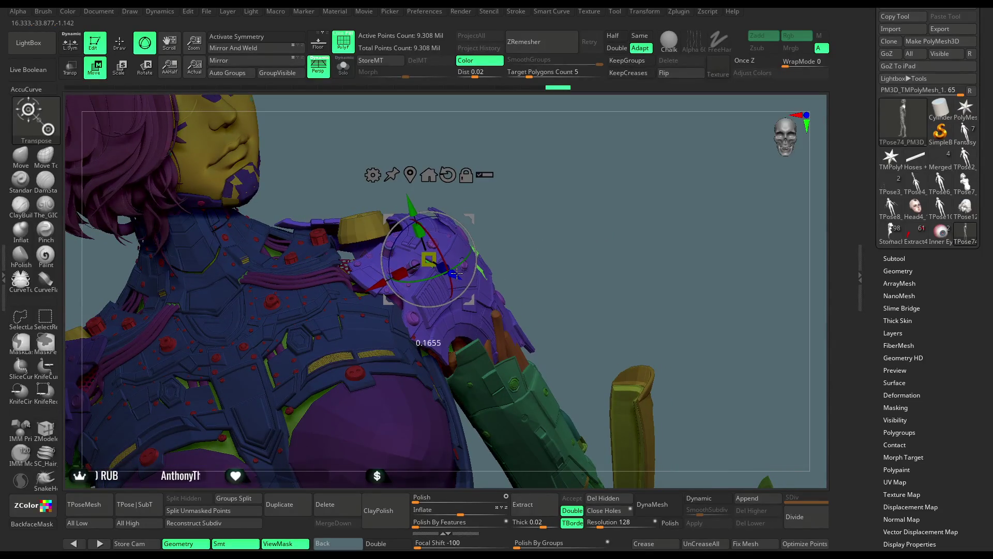
{"action": "mouse_move", "coordinate": [551, 225]}
{"action": "left_mouse_down"}
{"action": "mouse_move", "coordinate": [543, 223]}
{"action": "mouse_move", "coordinate": [558, 231]}
{"action": "mouse_move", "coordinate": [562, 300]}
{"action": "mouse_move", "coordinate": [535, 220]}
{"action": "left_mouse_up"}
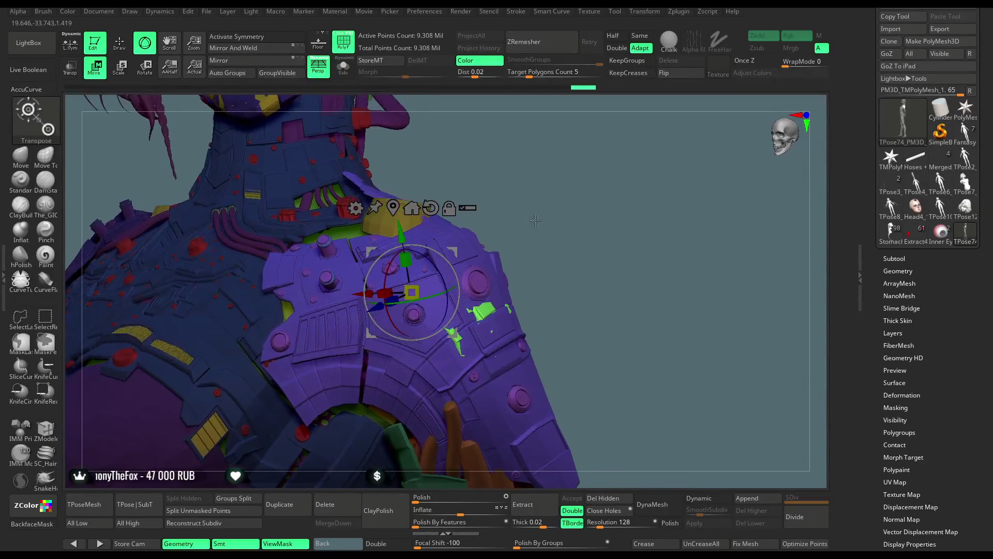
{"action": "key", "text": "q"}
{"action": "mouse_move", "coordinate": [428, 153]}
{"action": "left_mouse_down"}
{"action": "mouse_move", "coordinate": [567, 168]}
{"action": "mouse_move", "coordinate": [457, 292]}
{"action": "left_mouse_up"}
Step: Isolate the yellow parts, mask the chosen shoulder piece and invert the mask to free it
{"action": "left_click", "coordinate": [446, 224], "text": "ctrl+shift"}
{"action": "mouse_move", "coordinate": [445, 224]}
{"action": "left_mouse_down"}
{"action": "mouse_move", "coordinate": [523, 240]}
{"action": "mouse_move", "coordinate": [387, 175]}
{"action": "mouse_move", "coordinate": [310, 259]}
{"action": "mouse_move", "coordinate": [331, 310]}
{"action": "left_mouse_up"}
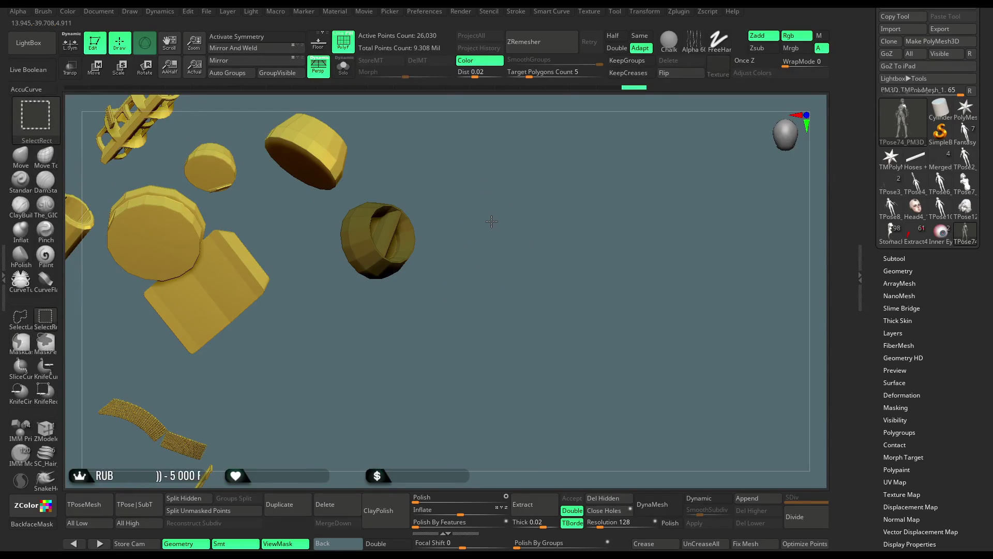
{"action": "left_click", "coordinate": [502, 215], "text": "ctrl+shift"}
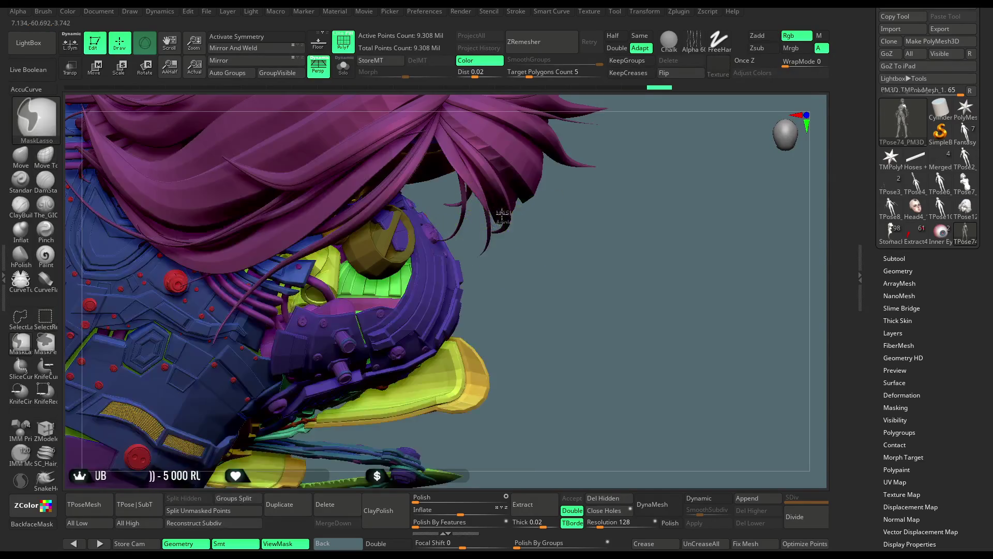
{"action": "left_click", "coordinate": [535, 266], "text": "ctrl"}
{"action": "left_click_drag", "start_coordinate": [532, 266], "coordinate": [510, 236]}
Step: Push the yellow shoulder part along its Z axis with the Move Transpose gizmo
{"action": "key", "text": "w"}
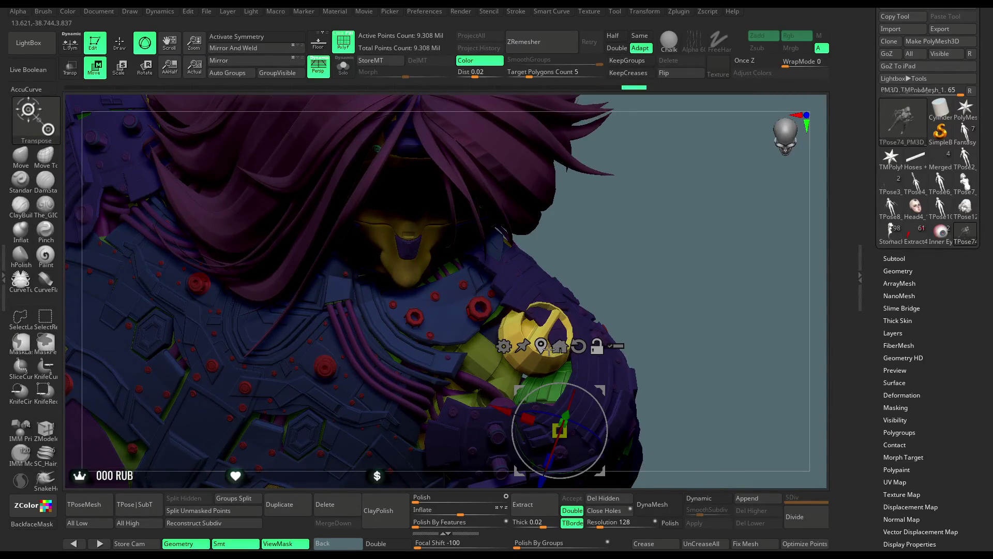
{"action": "left_click", "coordinate": [549, 349]}
{"action": "left_click_drag", "start_coordinate": [549, 349], "coordinate": [497, 322]}
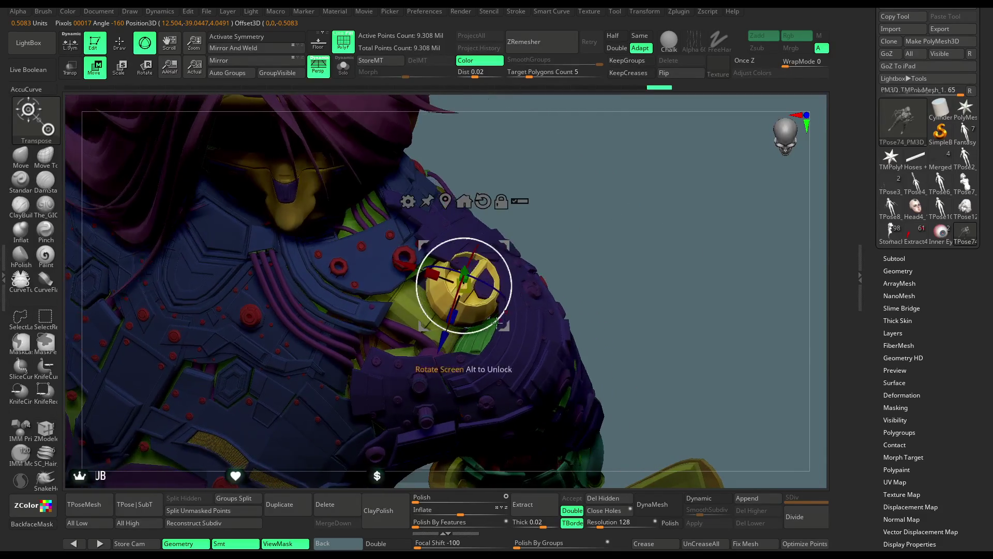
{"action": "mouse_move", "coordinate": [446, 343]}
{"action": "left_mouse_down"}
{"action": "mouse_move", "coordinate": [445, 362]}
{"action": "mouse_move", "coordinate": [470, 318]}
{"action": "left_mouse_up"}
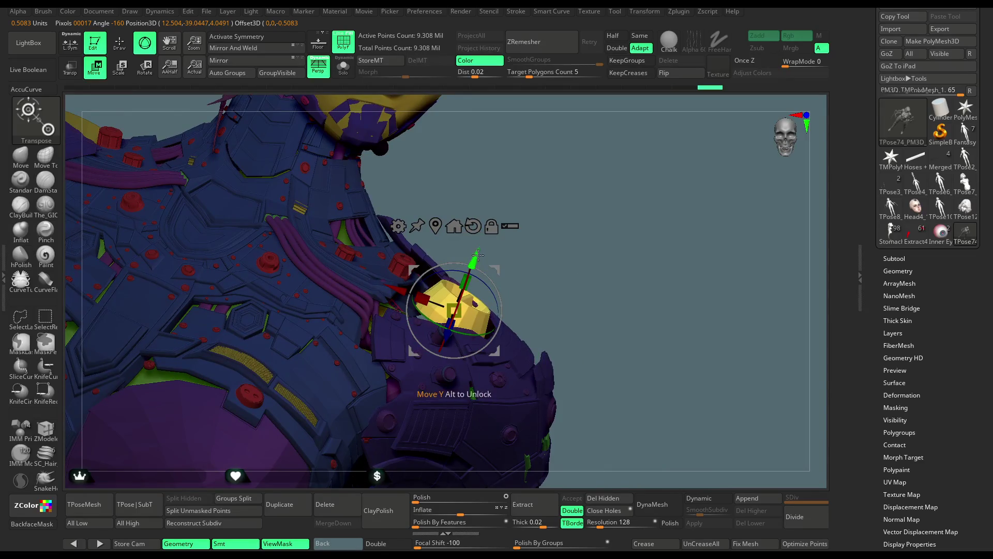
Step: Orbit around the face, neck and chest to check the result, back in sculpting mode
{"action": "left_click_drag", "start_coordinate": [475, 257], "coordinate": [399, 298]}
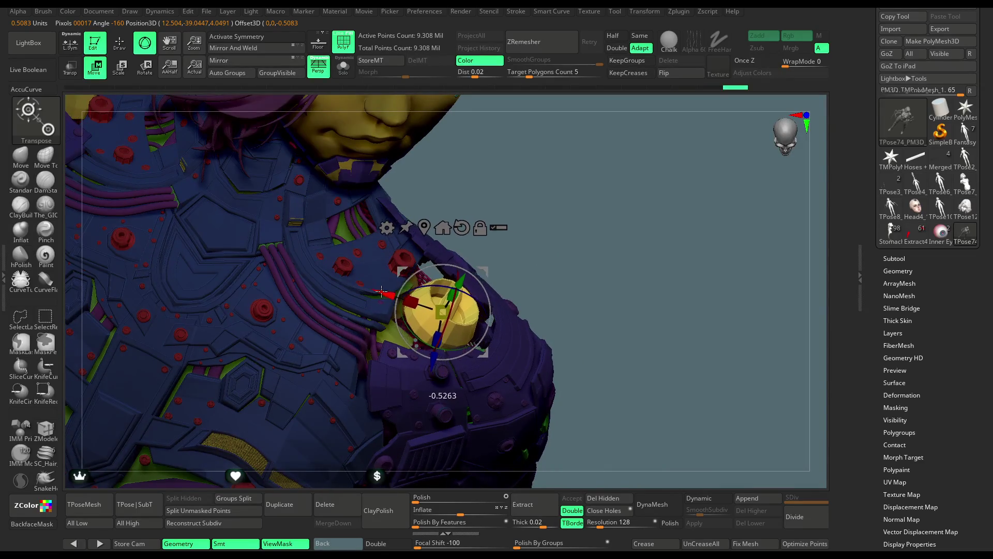
{"action": "left_click_drag", "start_coordinate": [576, 226], "coordinate": [500, 258]}
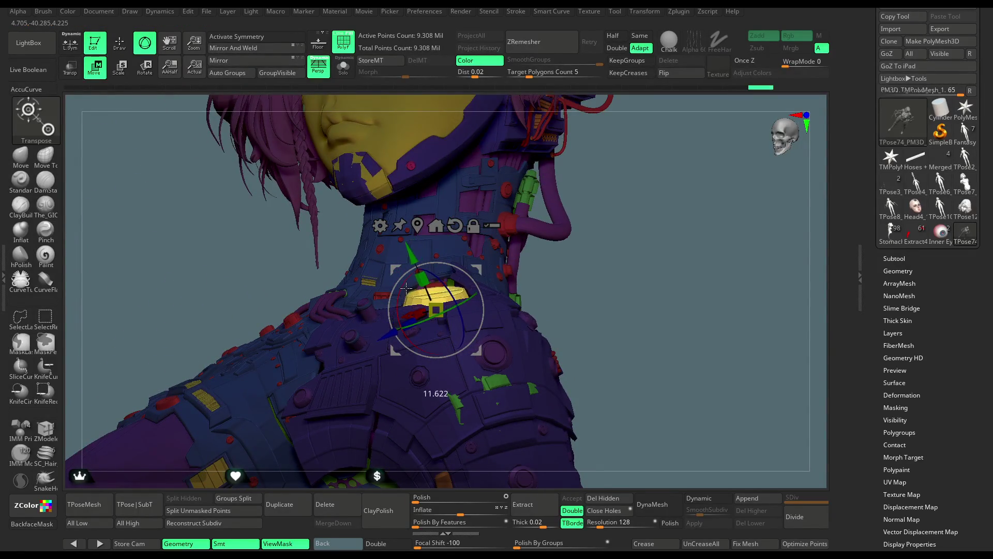
{"action": "left_click_drag", "start_coordinate": [456, 247], "coordinate": [579, 346]}
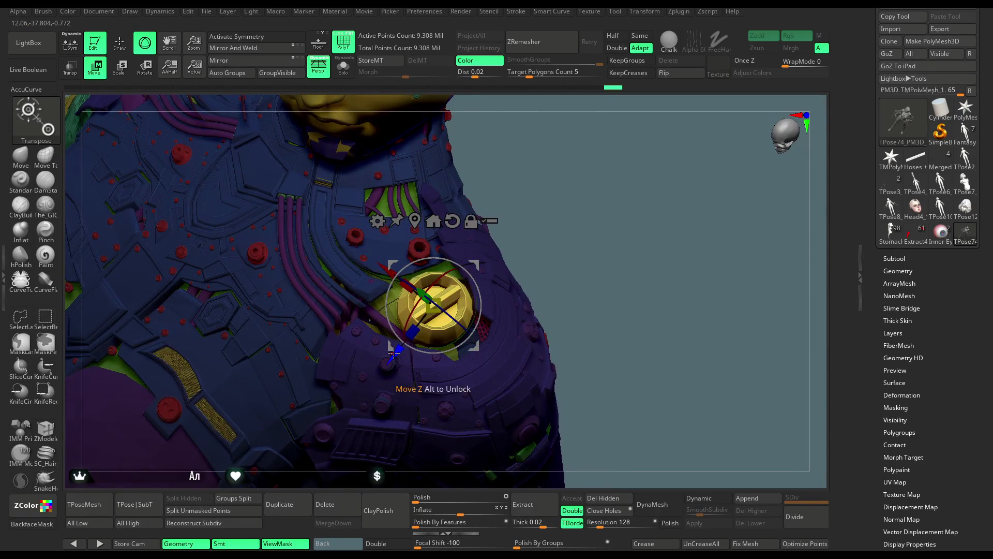
{"action": "left_click_drag", "start_coordinate": [629, 243], "coordinate": [619, 216]}
{"action": "left_click_drag", "start_coordinate": [632, 276], "coordinate": [623, 200]}
{"action": "left_click", "coordinate": [120, 46]}
{"action": "mouse_move", "coordinate": [564, 245]}
{"action": "left_mouse_down"}
{"action": "mouse_move", "coordinate": [657, 214]}
{"action": "mouse_move", "coordinate": [619, 252]}
{"action": "left_mouse_up"}
Step: Check the green forearm piece in isolation, then hide a small yellow part and both green arm housings
{"action": "left_click", "coordinate": [514, 296], "text": "ctrl+shift"}
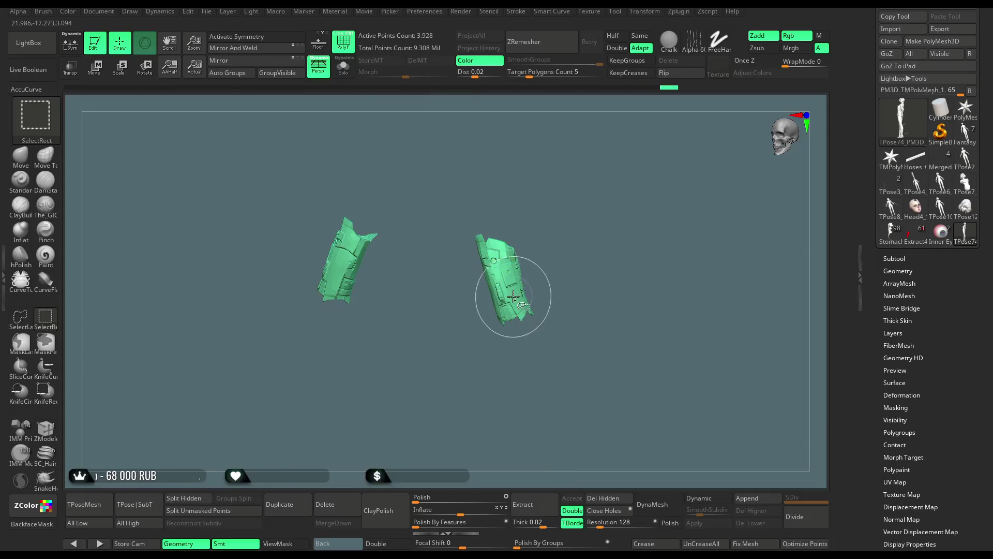
{"action": "left_click", "coordinate": [527, 296], "text": "ctrl+shift"}
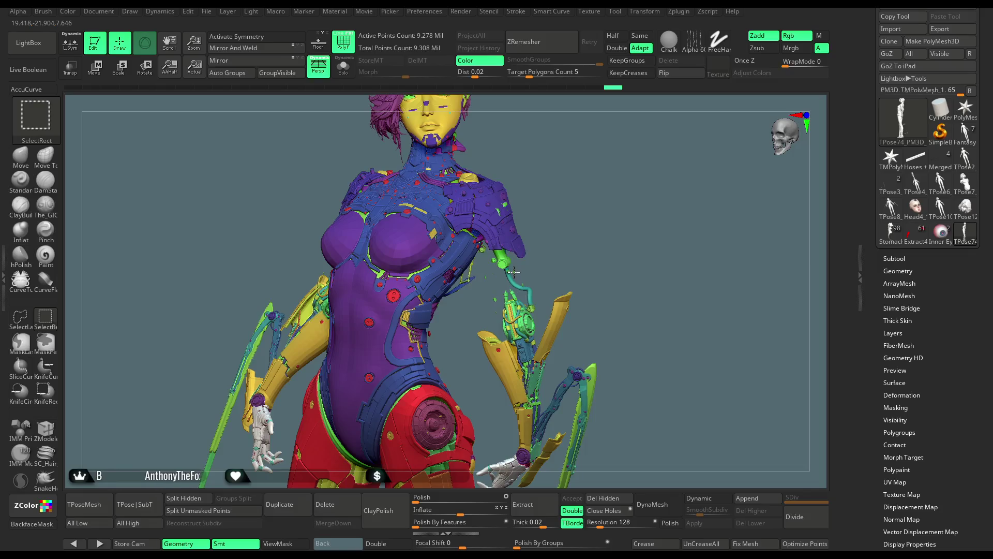
{"action": "left_click_drag", "start_coordinate": [524, 268], "coordinate": [629, 204]}
{"action": "key", "text": "ctrl+shift"}
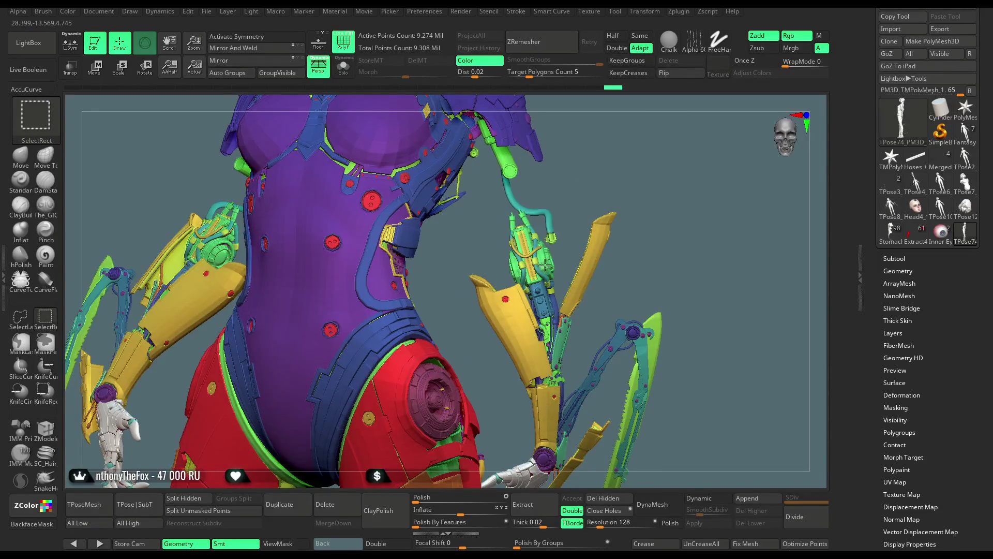
{"action": "left_click", "coordinate": [532, 262], "text": "ctrl+shift"}
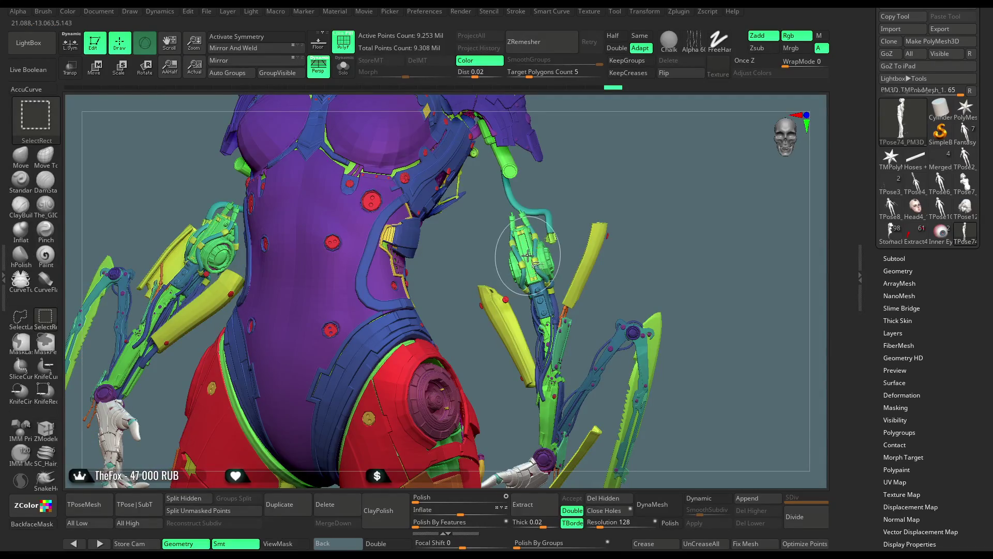
{"action": "left_click", "coordinate": [528, 255], "text": "ctrl+shift"}
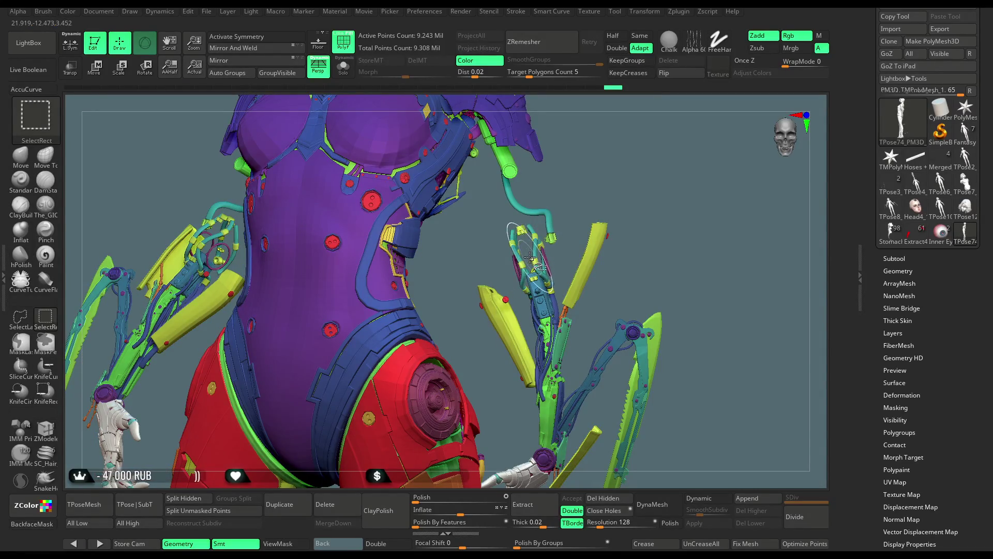
Step: Hide the teal hose cables, small yellow parts, pink rings, red dot and yellow blades on both arms
{"action": "left_click", "coordinate": [550, 229], "text": "ctrl+shift"}
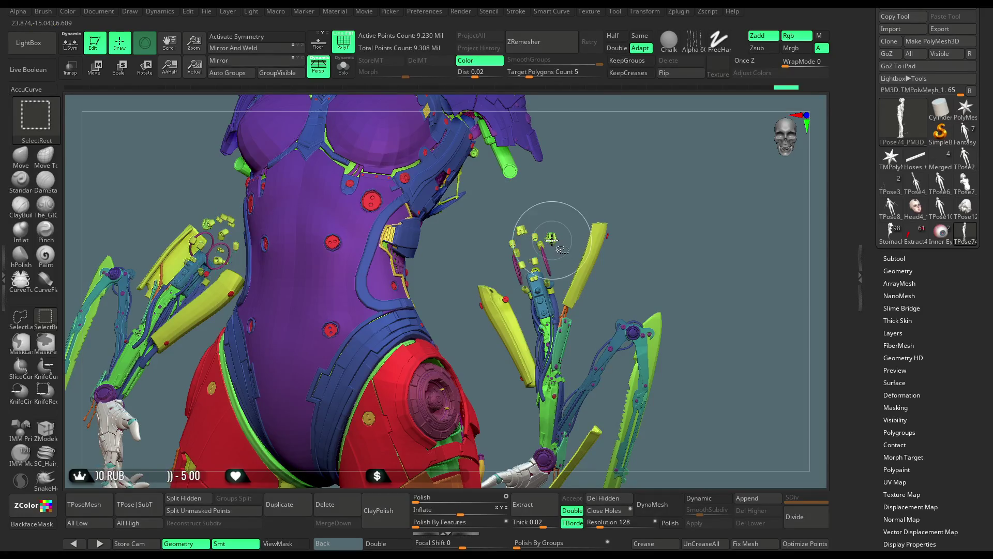
{"action": "left_click", "coordinate": [538, 239], "text": "ctrl+shift"}
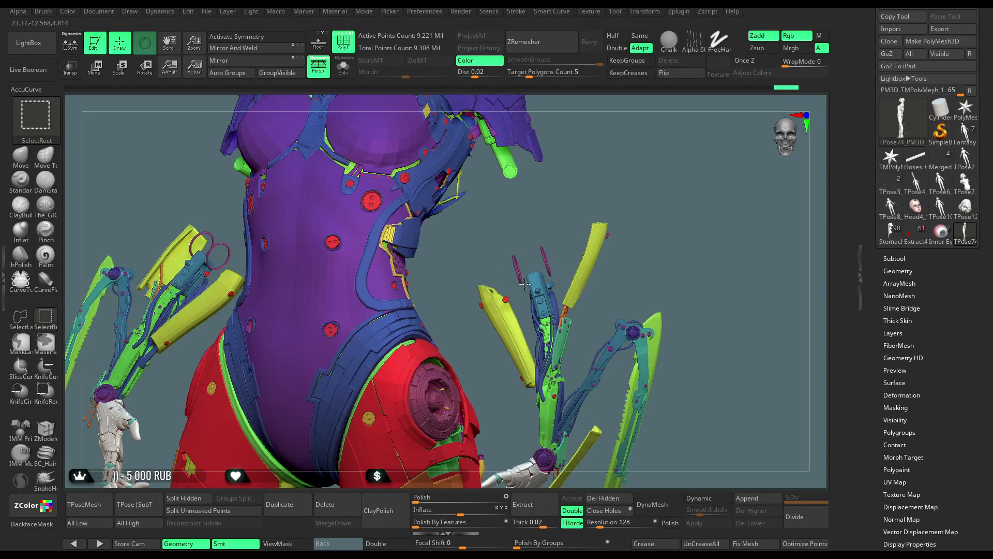
{"action": "left_click", "coordinate": [506, 299], "text": "ctrl+shift"}
{"action": "left_click", "coordinate": [505, 309], "text": "ctrl+shift"}
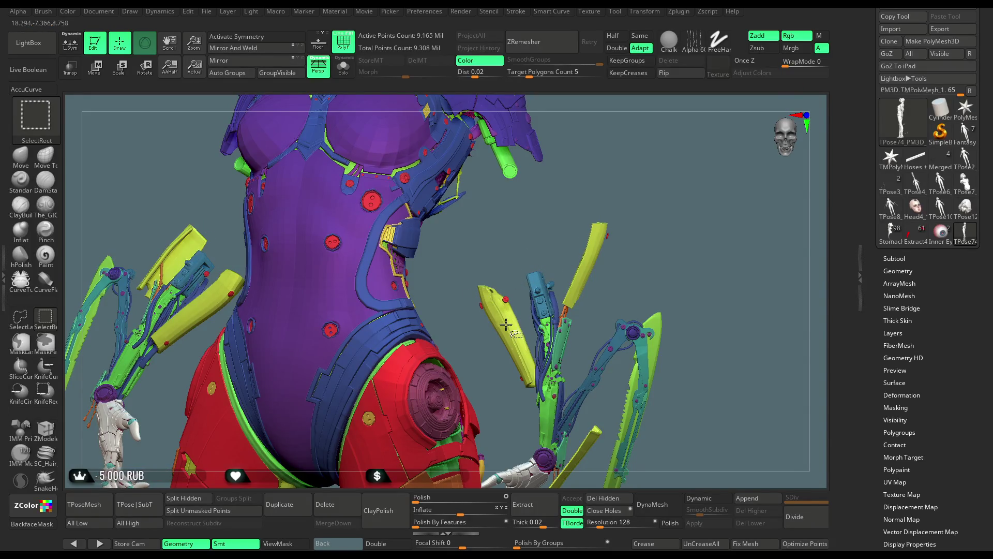
{"action": "left_click", "coordinate": [513, 321], "text": "ctrl+shift"}
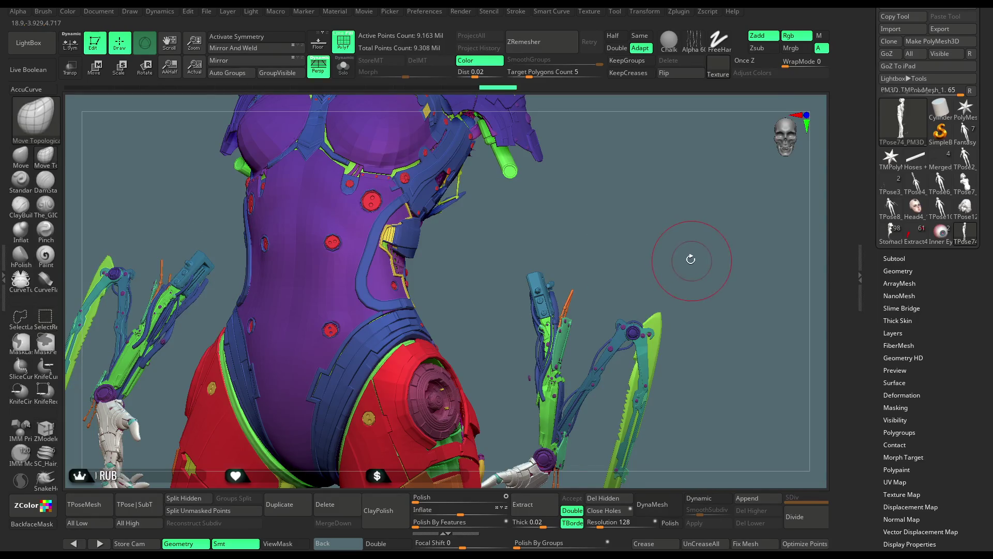
Step: Hide the dark blue arm tubes, thin teal part, purple dots, blue top piece, wrist disk and orange strand
{"action": "left_click_drag", "start_coordinate": [690, 261], "coordinate": [545, 244]}
{"action": "left_click", "coordinate": [543, 250], "text": "ctrl+shift"}
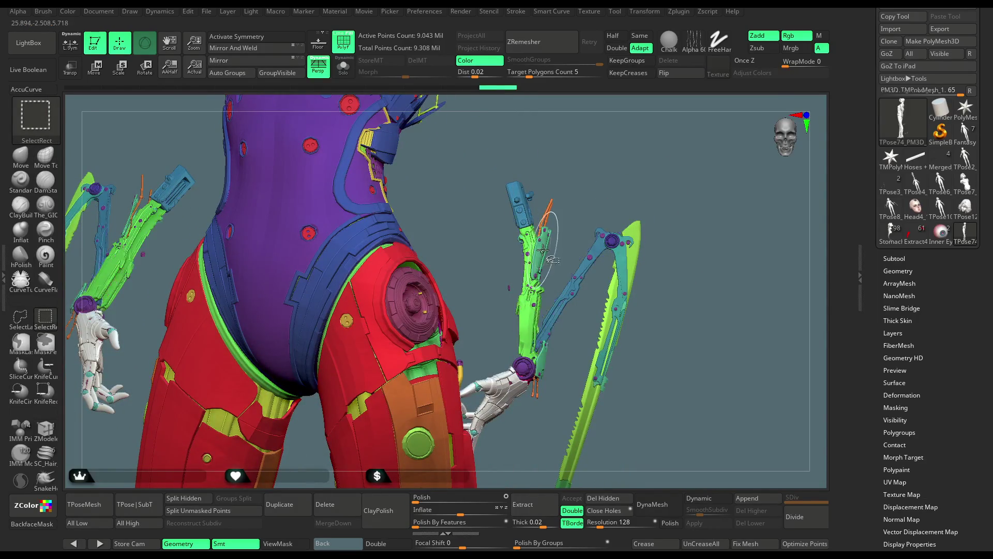
{"action": "left_click", "coordinate": [532, 279], "text": "ctrl+shift"}
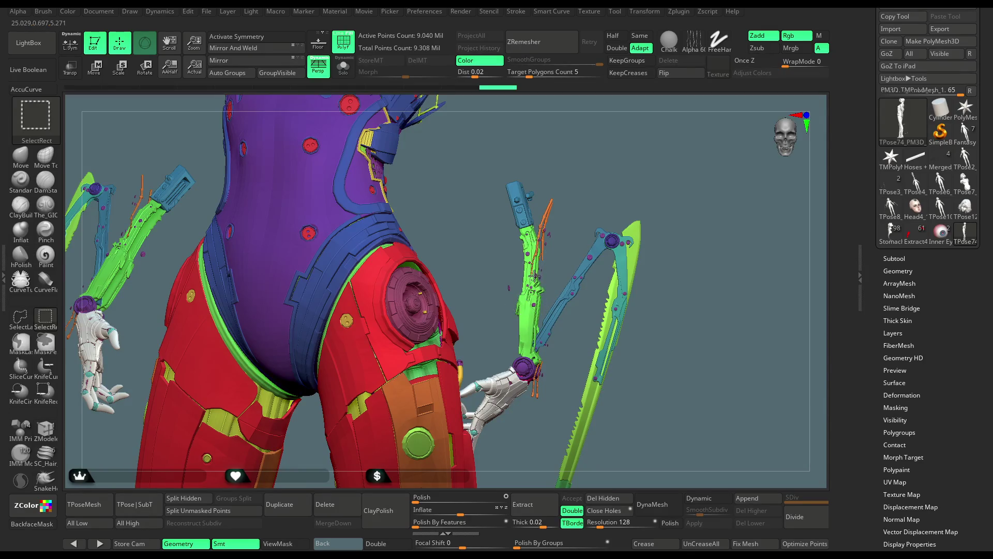
{"action": "left_click", "coordinate": [534, 276], "text": "ctrl+shift"}
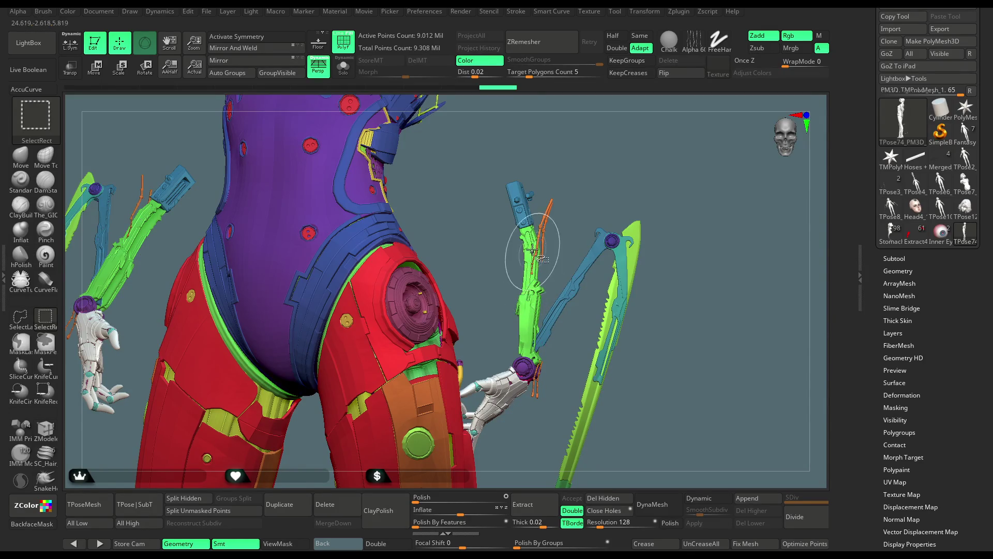
{"action": "left_click", "coordinate": [525, 219], "text": "ctrl+shift"}
{"action": "left_click", "coordinate": [525, 368], "text": "ctrl+shift"}
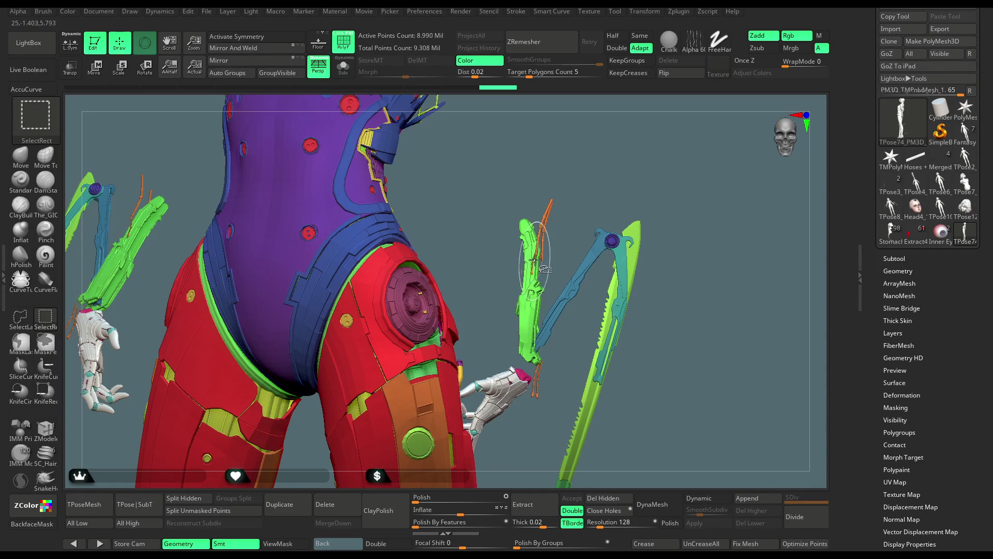
{"action": "left_click", "coordinate": [540, 229], "text": "ctrl+shift"}
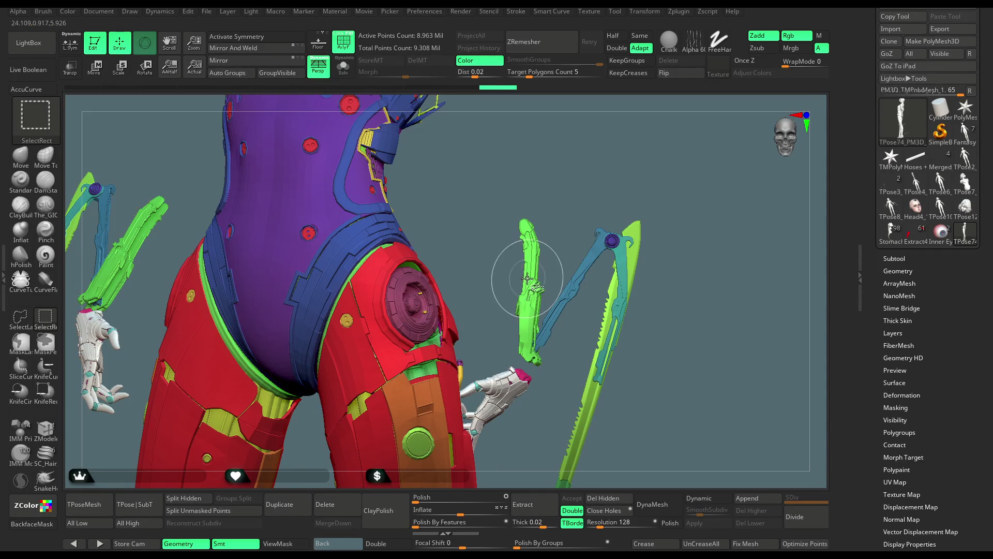
Step: Hide both green arm blades, white hand shells, magenta hands and pink wrist pieces, then zoom out to the legs
{"action": "left_click", "coordinate": [506, 340], "text": "ctrl+shift"}
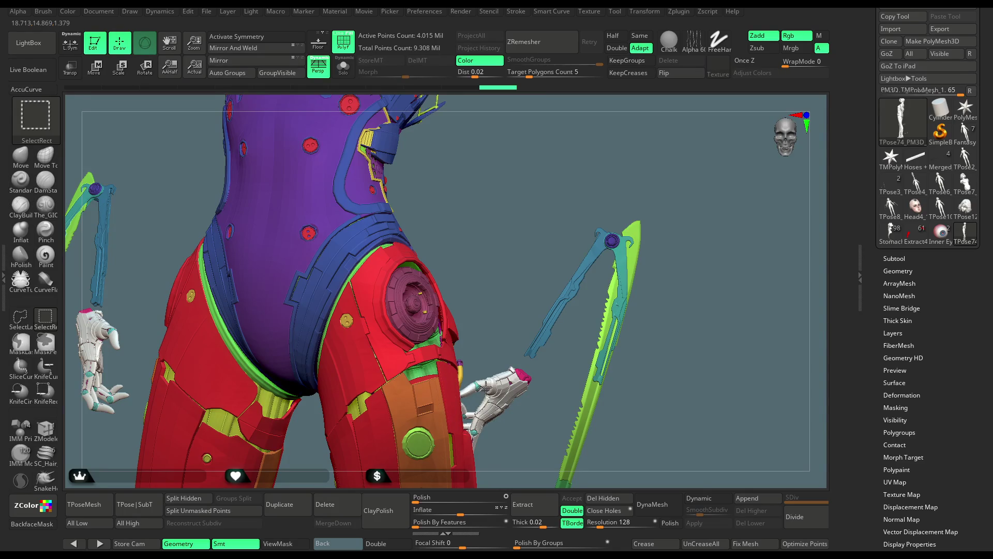
{"action": "left_click", "coordinate": [486, 387], "text": "ctrl+shift"}
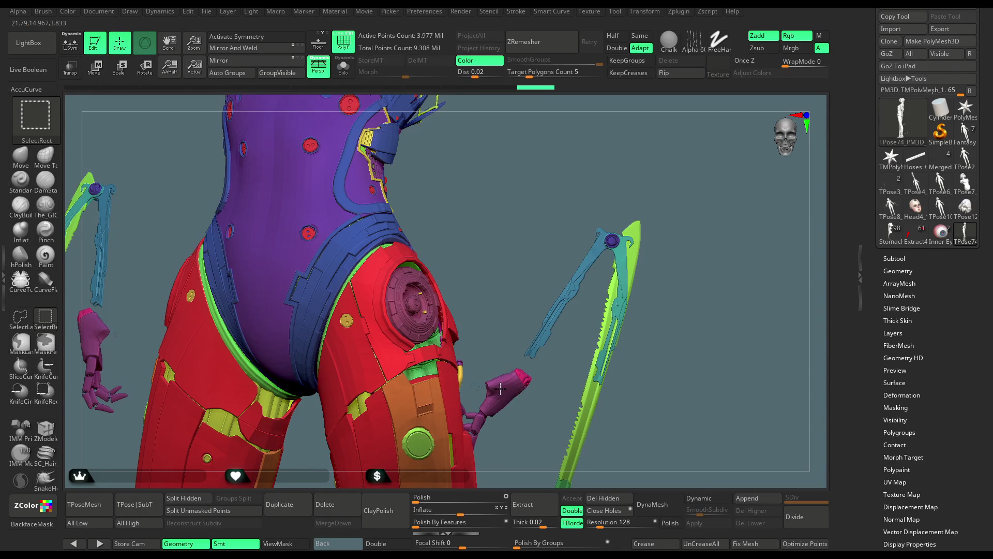
{"action": "left_click", "coordinate": [517, 383], "text": "ctrl+shift"}
{"action": "left_click", "coordinate": [529, 382], "text": "ctrl+shift"}
{"action": "left_click_drag", "start_coordinate": [532, 388], "coordinate": [505, 399]}
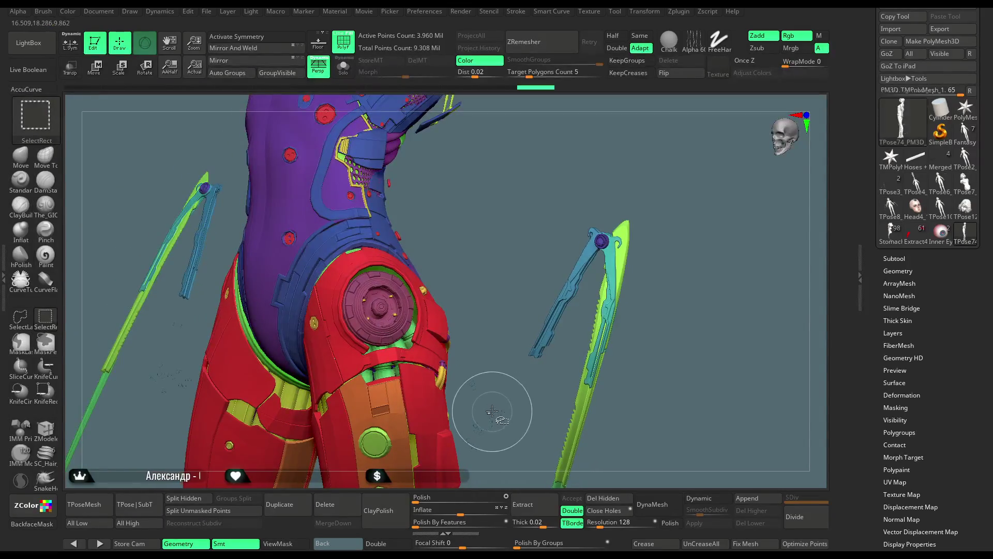
{"action": "mouse_move", "coordinate": [554, 355]}
{"action": "left_mouse_down"}
{"action": "mouse_move", "coordinate": [671, 215]}
{"action": "mouse_move", "coordinate": [671, 201]}
{"action": "mouse_move", "coordinate": [626, 177]}
{"action": "mouse_move", "coordinate": [518, 279]}
{"action": "mouse_move", "coordinate": [509, 407]}
{"action": "mouse_move", "coordinate": [519, 394]}
{"action": "left_mouse_up"}
{"action": "left_click", "coordinate": [22, 319]}
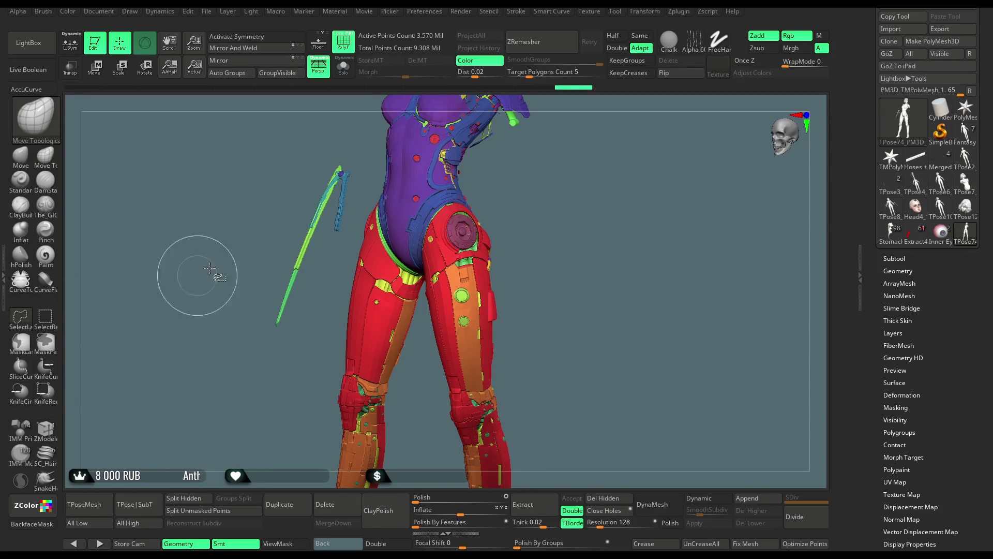
Step: Hide the left blade, then invert visibility so only the arms and blades remain
{"action": "mouse_move", "coordinate": [354, 191]}
{"action": "left_mouse_down", "text": "ctrl+alt+shift"}
{"action": "mouse_move", "coordinate": [266, 204]}
{"action": "mouse_move", "coordinate": [347, 125]}
{"action": "left_mouse_up", "text": "ctrl+alt+shift"}
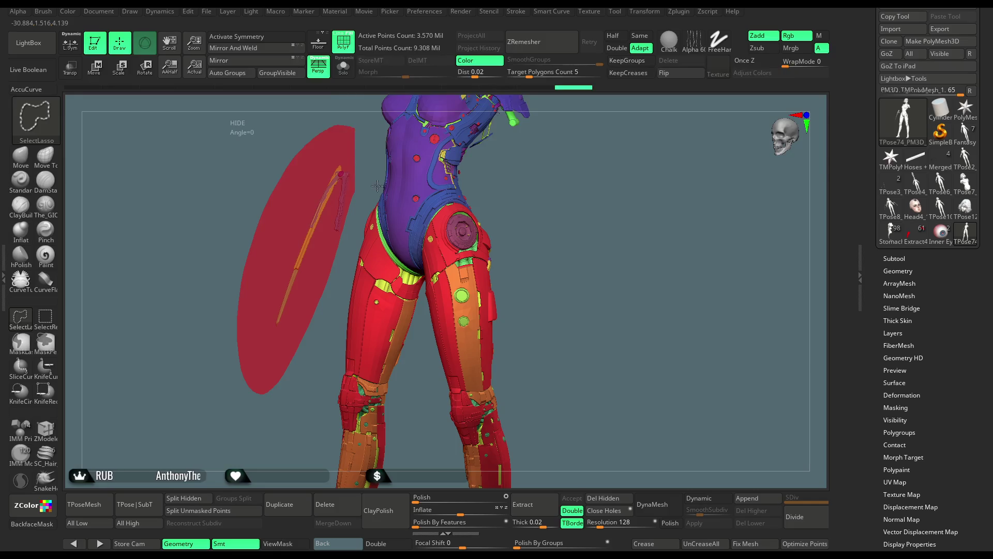
{"action": "left_click_drag", "start_coordinate": [378, 185], "coordinate": [377, 186], "text": "ctrl+alt+shift"}
{"action": "mouse_move", "coordinate": [598, 160]}
{"action": "left_mouse_down"}
{"action": "mouse_move", "coordinate": [590, 200]}
{"action": "mouse_move", "coordinate": [546, 250]}
{"action": "mouse_move", "coordinate": [554, 222]}
{"action": "mouse_move", "coordinate": [431, 175]}
{"action": "left_mouse_up"}
{"action": "key", "text": "ctrl+shift+alt"}
{"action": "left_click", "coordinate": [544, 254], "text": "ctrl+shift"}
Step: Hide the left arm with its blade and the small pieces in the lower area
{"action": "key", "text": "ctrl+shift"}
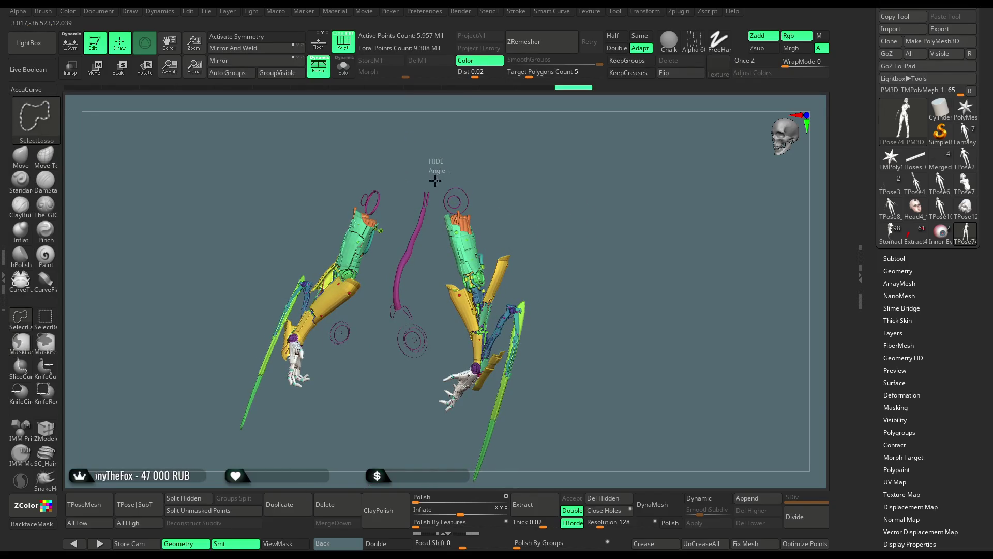
{"action": "mouse_move", "coordinate": [434, 350]}
{"action": "left_mouse_down", "text": "ctrl+shift"}
{"action": "mouse_move", "coordinate": [357, 409]}
{"action": "mouse_move", "coordinate": [342, 109]}
{"action": "mouse_move", "coordinate": [437, 103]}
{"action": "mouse_move", "coordinate": [439, 119]}
{"action": "left_mouse_up", "text": "ctrl+shift"}
{"action": "mouse_move", "coordinate": [562, 191]}
{"action": "left_mouse_down"}
{"action": "mouse_move", "coordinate": [574, 188]}
{"action": "mouse_move", "coordinate": [556, 193]}
{"action": "mouse_move", "coordinate": [573, 250]}
{"action": "mouse_move", "coordinate": [584, 156]}
{"action": "mouse_move", "coordinate": [553, 244]}
{"action": "left_mouse_up"}
{"action": "key", "text": "ctrl+shift"}
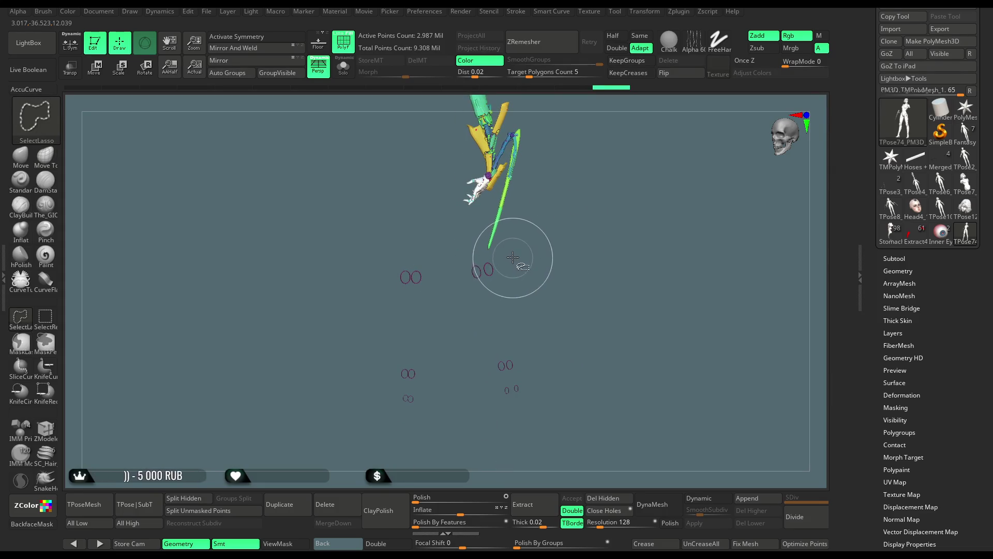
{"action": "mouse_move", "coordinate": [443, 253]}
{"action": "left_mouse_down", "text": "ctrl+shift"}
{"action": "mouse_move", "coordinate": [406, 388]}
{"action": "mouse_move", "coordinate": [533, 466]}
{"action": "mouse_move", "coordinate": [572, 289]}
{"action": "mouse_move", "coordinate": [566, 246]}
{"action": "mouse_move", "coordinate": [573, 255]}
{"action": "mouse_move", "coordinate": [554, 244]}
{"action": "mouse_move", "coordinate": [559, 216]}
{"action": "mouse_move", "coordinate": [612, 171]}
{"action": "left_mouse_up", "text": "ctrl+shift"}
Step: Frame the remaining arm, then unhide every part of the character
{"action": "key", "text": "f"}
{"action": "mouse_move", "coordinate": [563, 266]}
{"action": "left_mouse_down"}
{"action": "mouse_move", "coordinate": [572, 204]}
{"action": "mouse_move", "coordinate": [562, 197]}
{"action": "mouse_move", "coordinate": [534, 233]}
{"action": "left_mouse_up"}
{"action": "left_click", "coordinate": [568, 204], "text": "ctrl+shift"}
Step: Place the Transpose pivot at the shoulder and rotate the cyber arm around its vertical axis
{"action": "key", "text": "w"}
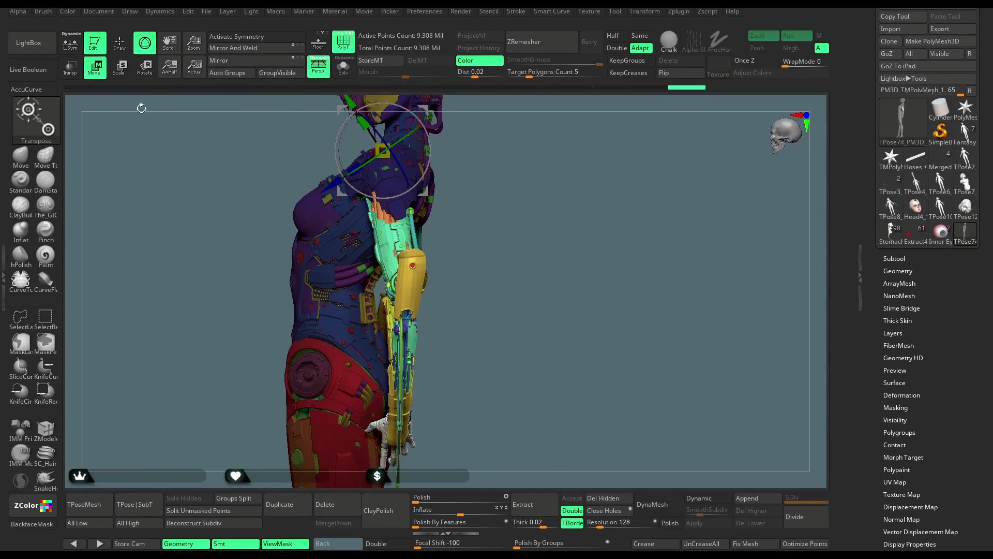
{"action": "left_click_drag", "start_coordinate": [527, 187], "coordinate": [506, 240], "text": "alt"}
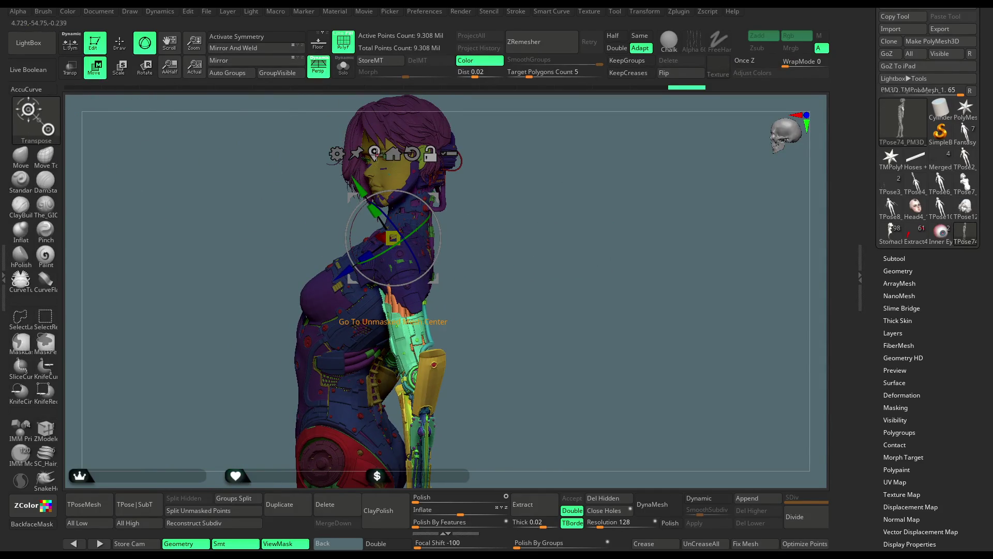
{"action": "left_click", "coordinate": [376, 154]}
{"action": "left_click_drag", "start_coordinate": [429, 379], "coordinate": [420, 210], "text": "alt"}
{"action": "mouse_move", "coordinate": [446, 290]}
{"action": "left_mouse_down"}
{"action": "mouse_move", "coordinate": [383, 284]}
{"action": "mouse_move", "coordinate": [318, 301]}
{"action": "left_mouse_up"}
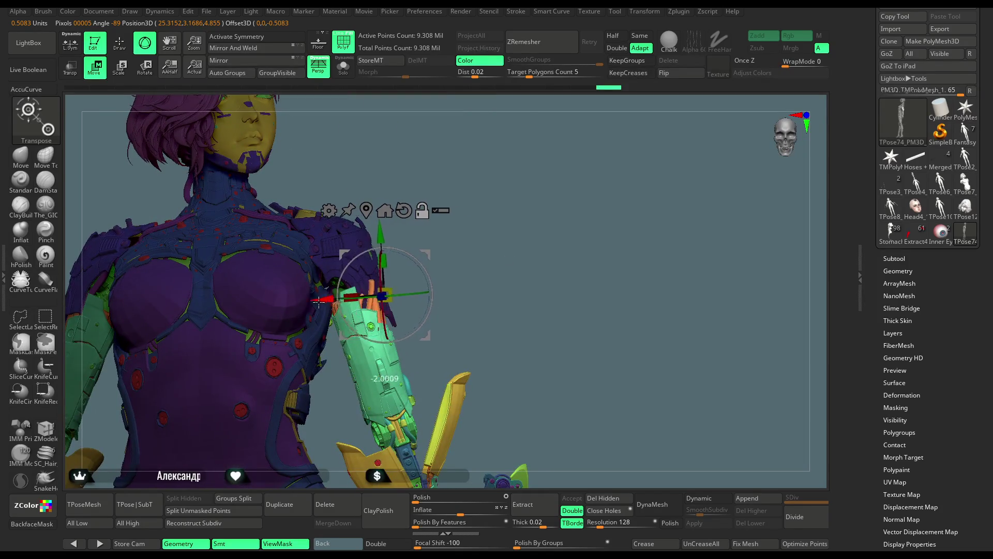
Step: Review the rotated pose from side and front, undo it, and return to Draw mode
{"action": "mouse_move", "coordinate": [505, 236]}
{"action": "left_mouse_down"}
{"action": "mouse_move", "coordinate": [442, 276]}
{"action": "mouse_move", "coordinate": [308, 320]}
{"action": "mouse_move", "coordinate": [512, 241]}
{"action": "mouse_move", "coordinate": [492, 258]}
{"action": "mouse_move", "coordinate": [301, 300]}
{"action": "left_mouse_up"}
{"action": "key", "text": "f"}
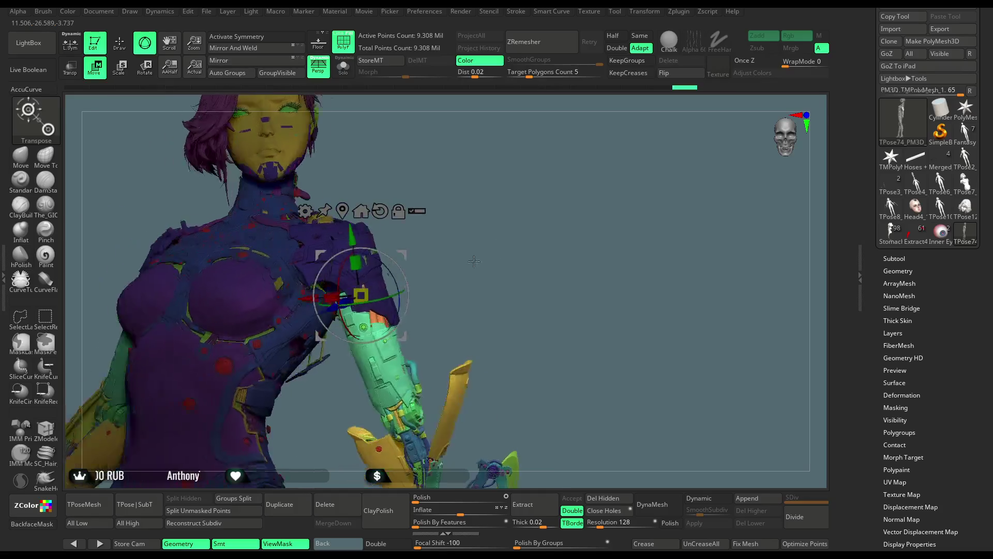
{"action": "mouse_move", "coordinate": [508, 222]}
{"action": "left_mouse_down"}
{"action": "mouse_move", "coordinate": [539, 231]}
{"action": "mouse_move", "coordinate": [488, 237]}
{"action": "left_mouse_up"}
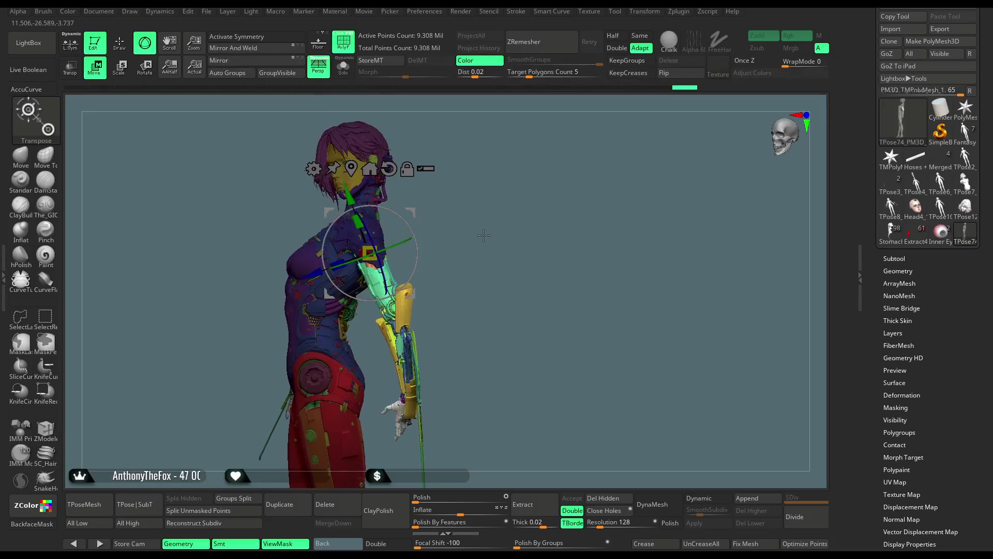
{"action": "scroll", "coordinate": [484, 236], "scroll_direction": "up", "scroll_amount": 5}
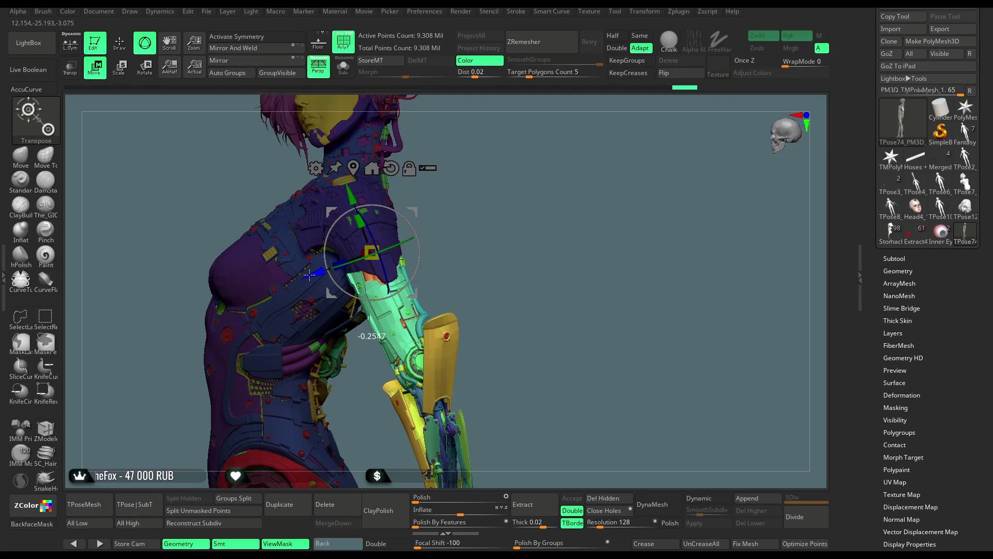
{"action": "key", "text": "ctrl+z"}
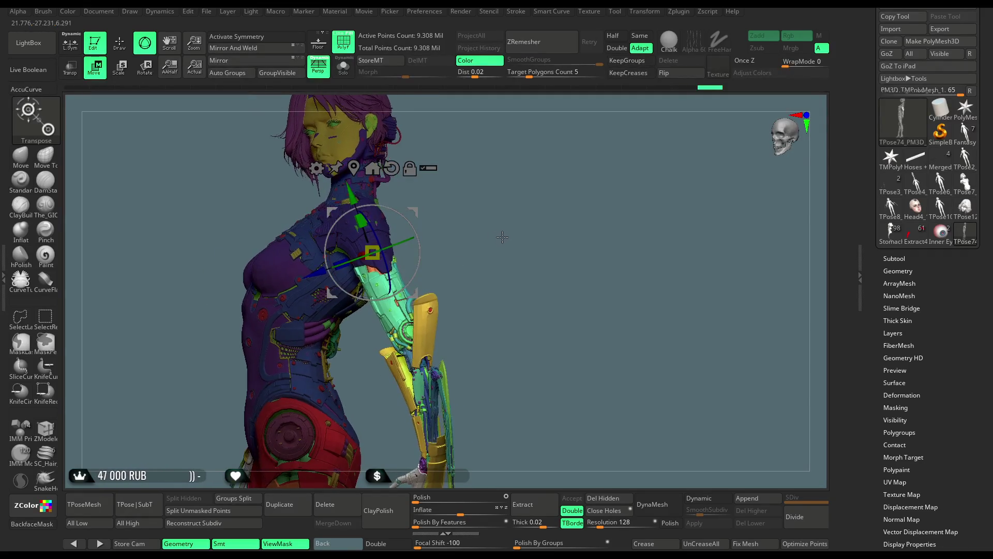
{"action": "key", "text": "ctrl+shift+z"}
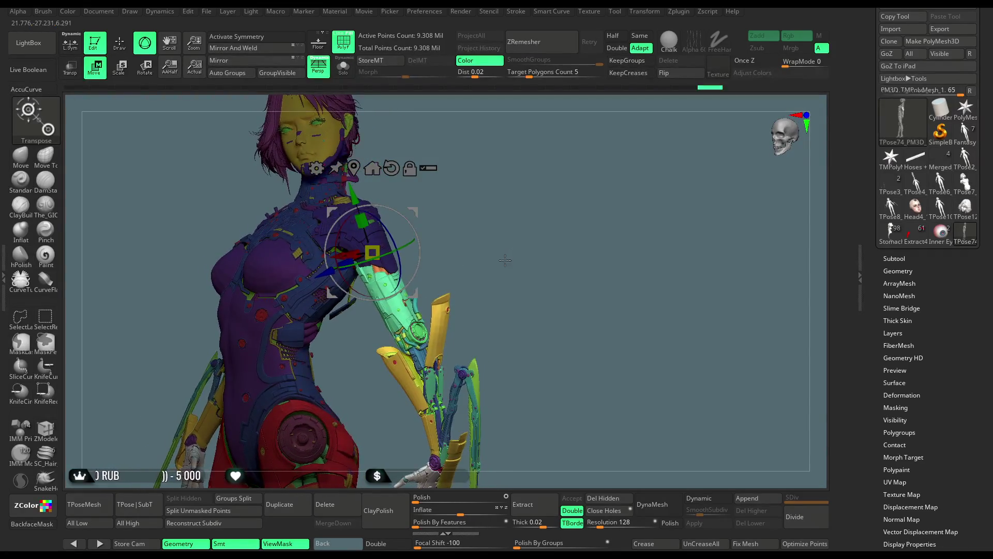
{"action": "key", "text": "q"}
{"action": "mouse_move", "coordinate": [423, 191]}
{"action": "left_mouse_down"}
{"action": "mouse_move", "coordinate": [536, 235]}
{"action": "mouse_move", "coordinate": [521, 214]}
{"action": "mouse_move", "coordinate": [523, 221]}
{"action": "mouse_move", "coordinate": [539, 206]}
{"action": "mouse_move", "coordinate": [455, 266]}
{"action": "left_mouse_up"}
Step: Hide the yellow forearm armour plates and the green blade
{"action": "left_click", "coordinate": [396, 285], "text": "ctrl+shift"}
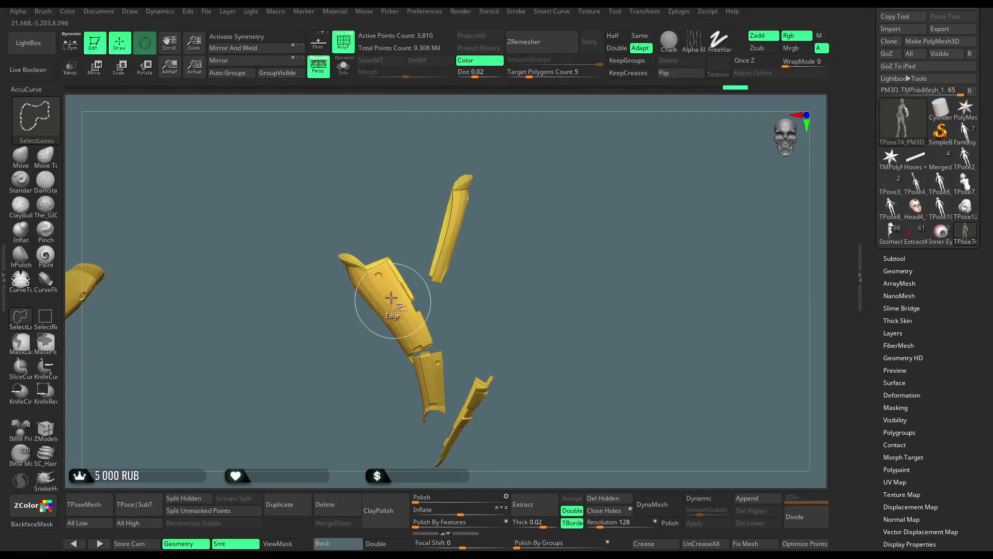
{"action": "left_click", "coordinate": [391, 244], "text": "ctrl+shift"}
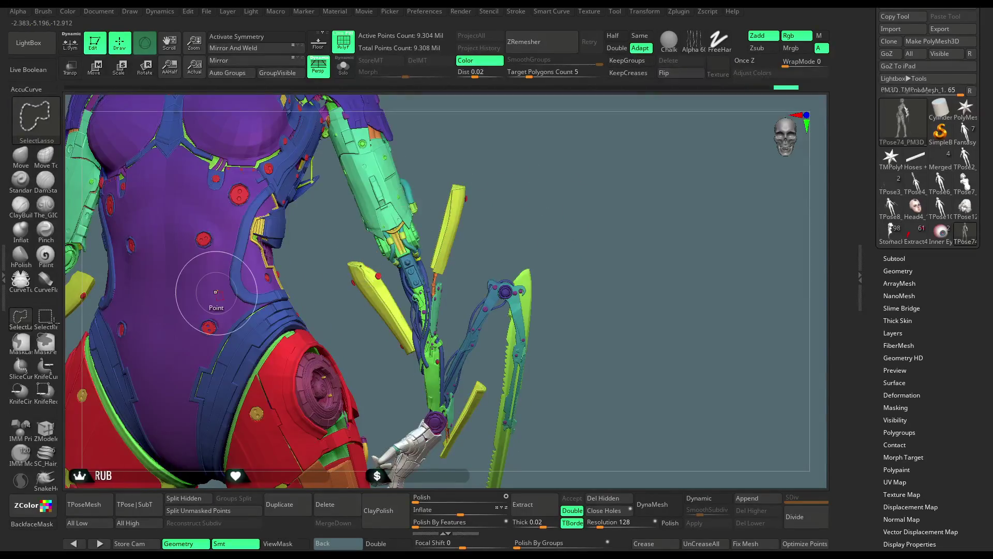
{"action": "key", "text": "ctrl+shift"}
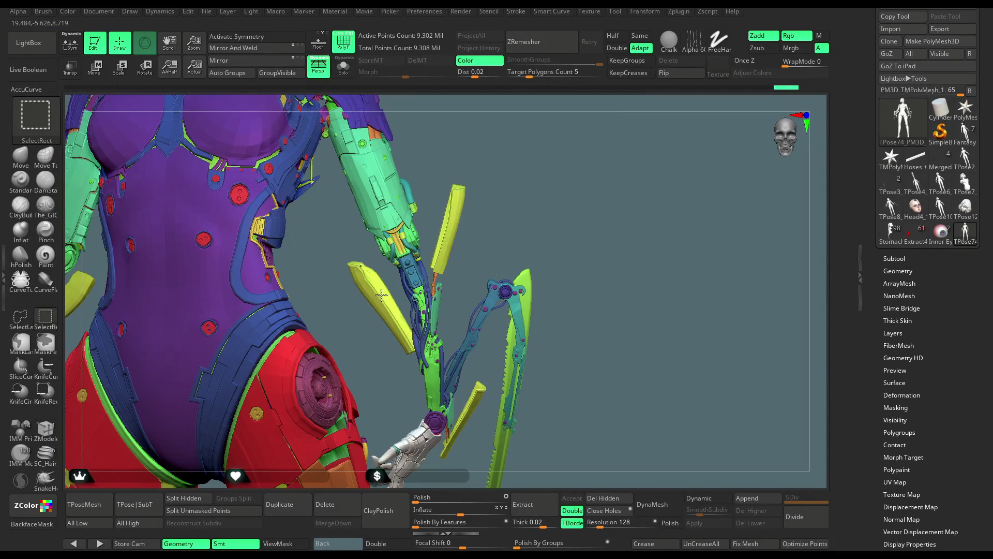
{"action": "left_click", "coordinate": [453, 240], "text": "ctrl+alt+shift"}
{"action": "left_click", "coordinate": [450, 240], "text": "ctrl+shift"}
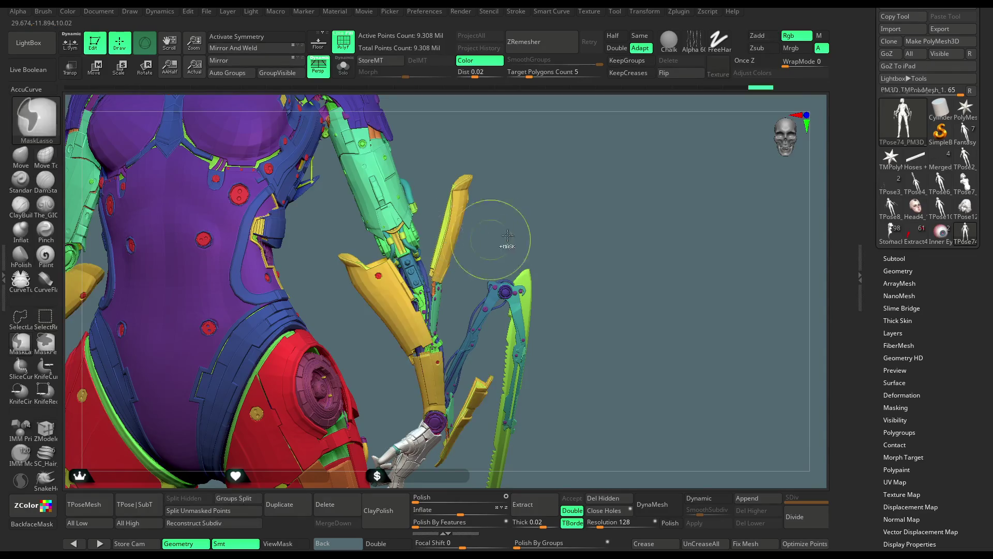
{"action": "key", "text": "ctrl+z"}
{"action": "key", "text": "ctrl+z"}
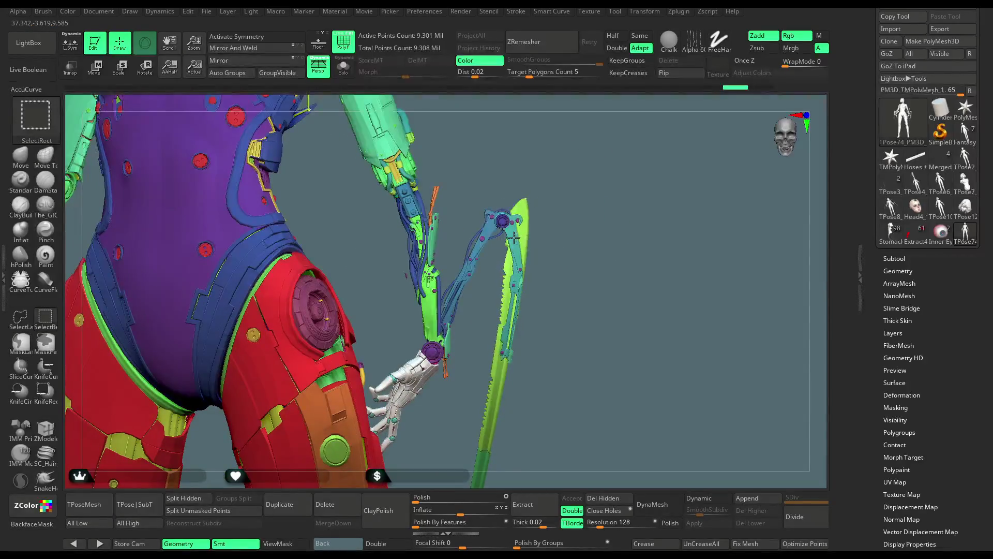
{"action": "key", "text": "ctrl+shift+z"}
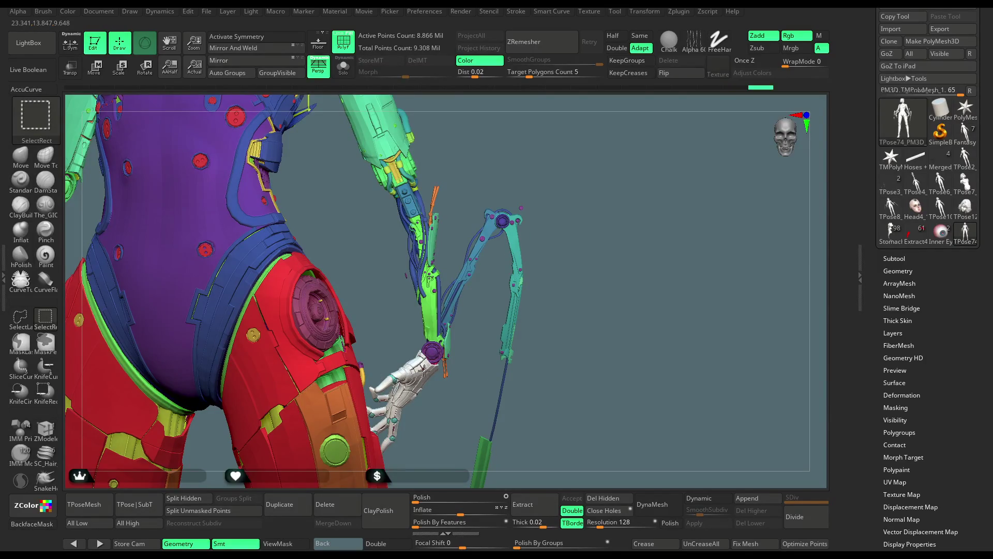
Step: Hide the white glove shell, green forearm plate, purple wrist disc, joint balls and hand
{"action": "left_click", "coordinate": [423, 370], "text": "ctrl+alt+shift"}
{"action": "left_click", "coordinate": [433, 352], "text": "ctrl+alt+shift"}
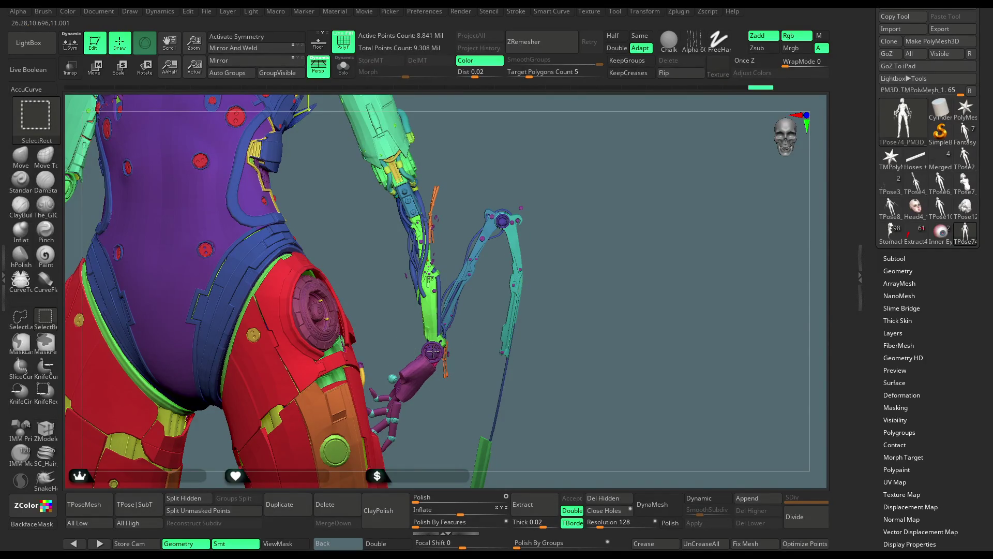
{"action": "left_click", "coordinate": [428, 362], "text": "ctrl+alt+shift"}
{"action": "left_click", "coordinate": [419, 375], "text": "ctrl+alt+shift"}
{"action": "left_click", "coordinate": [446, 366], "text": "ctrl+alt+shift"}
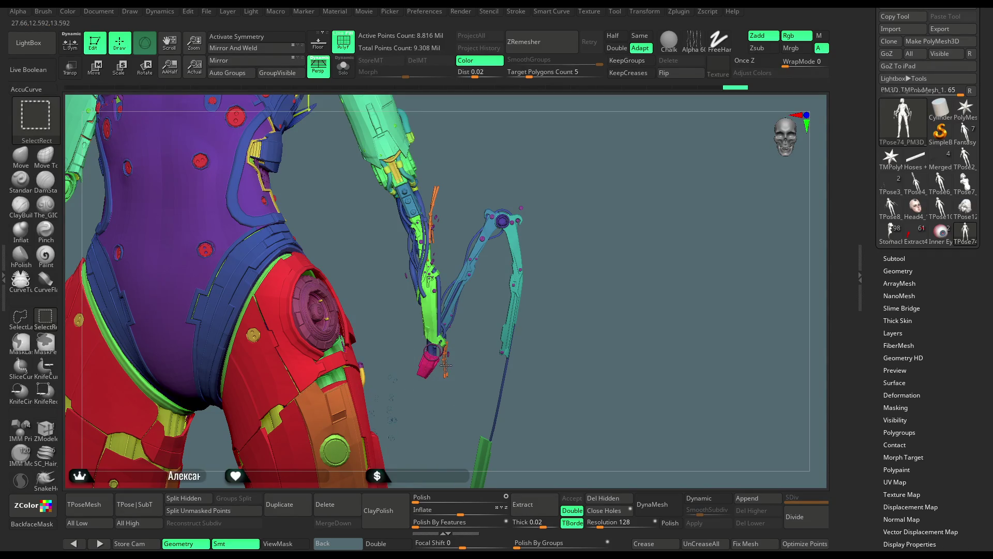
Step: Hide the orange rod, small forearm pieces, dark-blue hoses and pink piece, then frame the figure
{"action": "left_click", "coordinate": [418, 213], "text": "ctrl+alt+shift"}
{"action": "left_click", "coordinate": [396, 409], "text": "ctrl+alt+shift"}
{"action": "left_click", "coordinate": [393, 418], "text": "ctrl+alt+shift"}
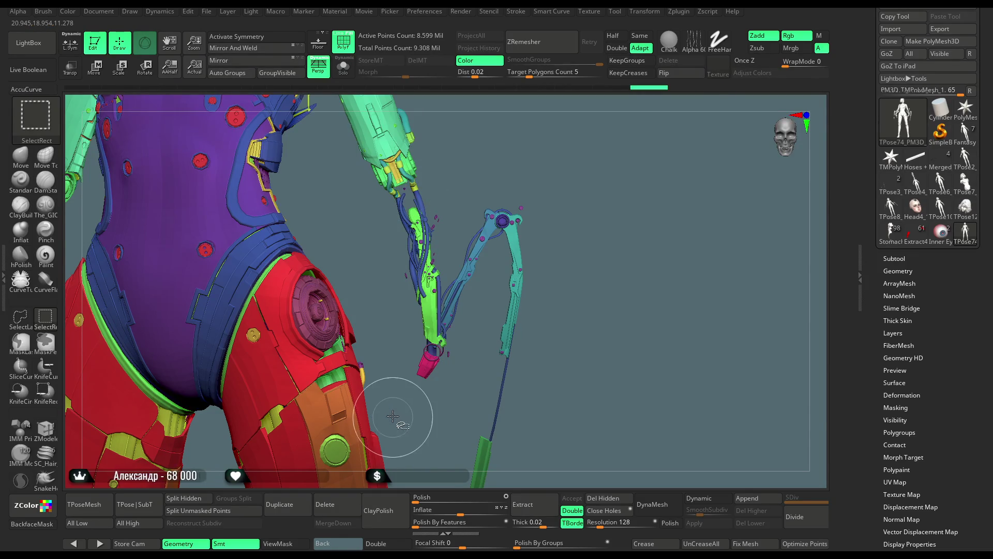
{"action": "left_click", "coordinate": [424, 224], "text": "ctrl+alt+shift"}
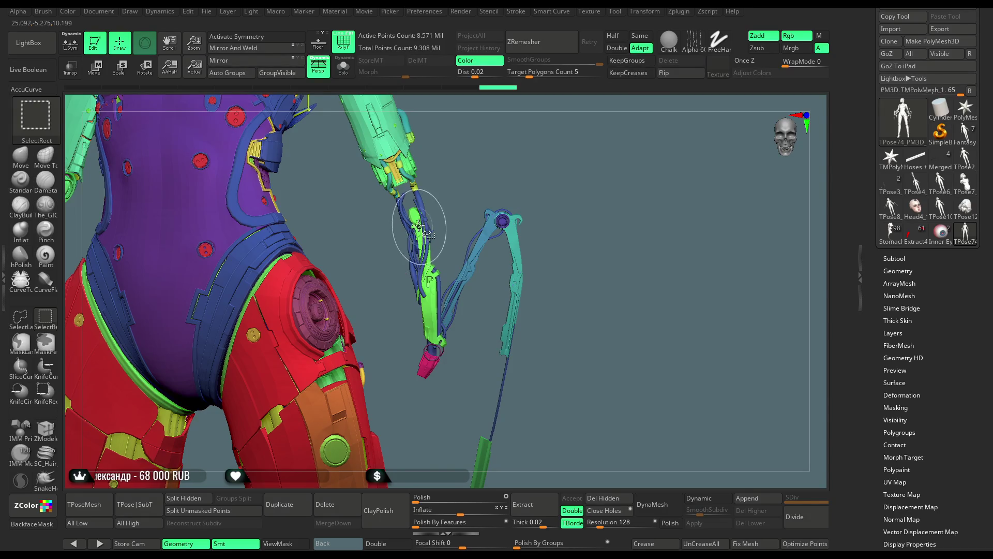
{"action": "left_click", "coordinate": [420, 223], "text": "ctrl+alt+shift"}
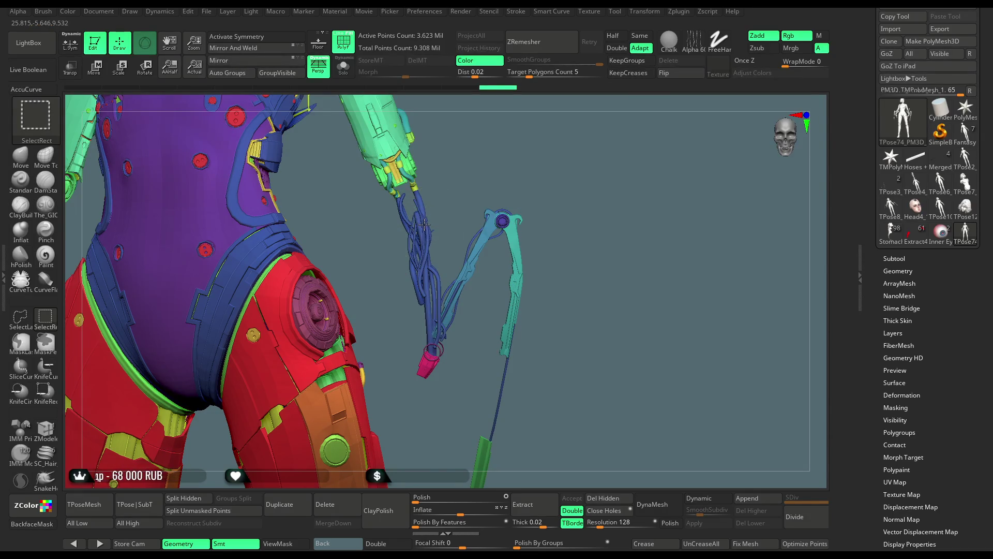
{"action": "left_click", "coordinate": [429, 356], "text": "ctrl+alt+shift"}
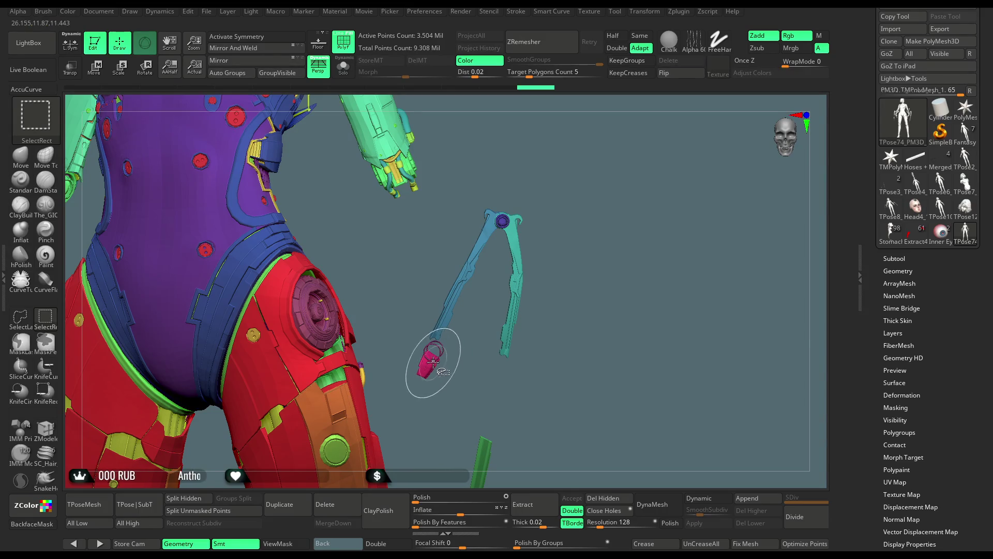
{"action": "left_click", "coordinate": [436, 357], "text": "ctrl+alt+shift"}
{"action": "key", "text": "f"}
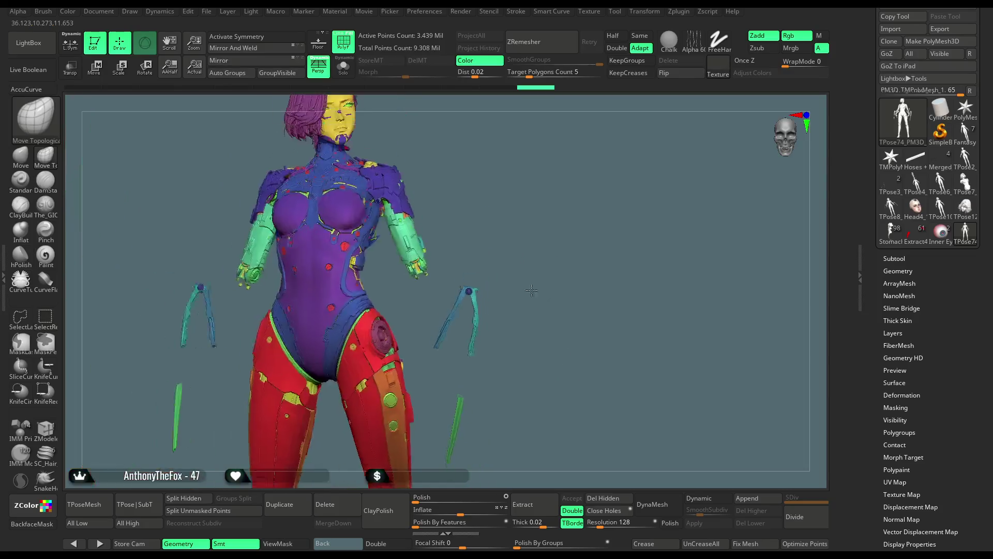
Step: Lasso the right arm piece, invert visibility, and hide further arm pieces
{"action": "left_click", "coordinate": [28, 319]}
{"action": "mouse_move", "coordinate": [509, 200]}
{"action": "left_mouse_down", "text": "ctrl+alt+shift"}
{"action": "mouse_move", "coordinate": [427, 272]}
{"action": "mouse_move", "coordinate": [432, 408]}
{"action": "mouse_move", "coordinate": [538, 303]}
{"action": "mouse_move", "coordinate": [533, 290]}
{"action": "left_mouse_up", "text": "ctrl+alt+shift"}
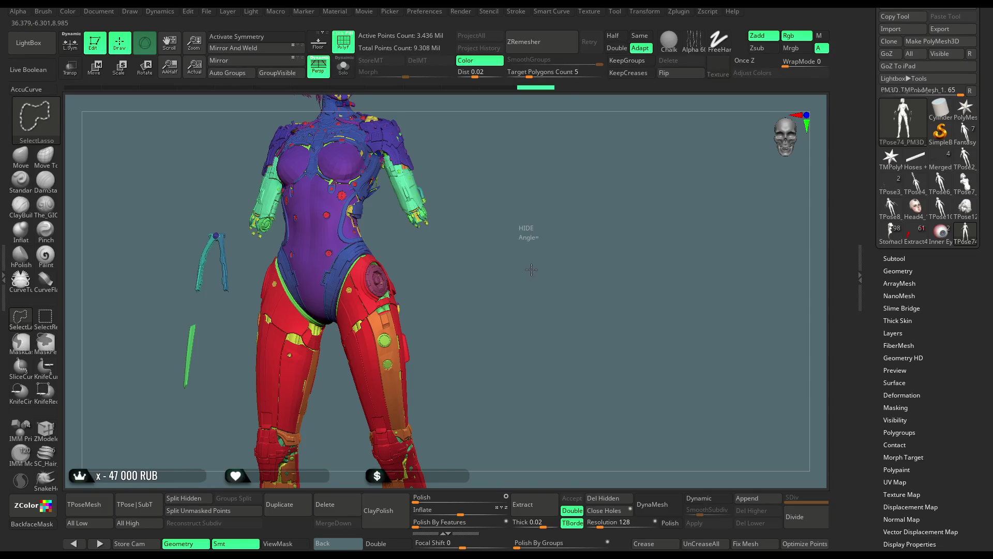
{"action": "left_click", "coordinate": [532, 270], "text": "ctrl+shift"}
{"action": "mouse_move", "coordinate": [430, 162]}
{"action": "left_mouse_down", "text": "ctrl+alt+shift"}
{"action": "mouse_move", "coordinate": [413, 170]}
{"action": "mouse_move", "coordinate": [386, 248]}
{"action": "mouse_move", "coordinate": [413, 391]}
{"action": "mouse_move", "coordinate": [385, 473]}
{"action": "mouse_move", "coordinate": [122, 161]}
{"action": "mouse_move", "coordinate": [426, 86]}
{"action": "left_mouse_up", "text": "ctrl+alt+shift"}
{"action": "mouse_move", "coordinate": [531, 216]}
{"action": "left_mouse_down", "text": "ctrl+alt+shift"}
{"action": "mouse_move", "coordinate": [532, 144]}
{"action": "mouse_move", "coordinate": [461, 306]}
{"action": "mouse_move", "coordinate": [342, 449]}
{"action": "mouse_move", "coordinate": [564, 399]}
{"action": "left_mouse_up", "text": "ctrl+alt+shift"}
{"action": "mouse_move", "coordinate": [539, 166]}
{"action": "left_mouse_down"}
{"action": "mouse_move", "coordinate": [525, 261]}
{"action": "mouse_move", "coordinate": [539, 370]}
{"action": "left_mouse_up"}
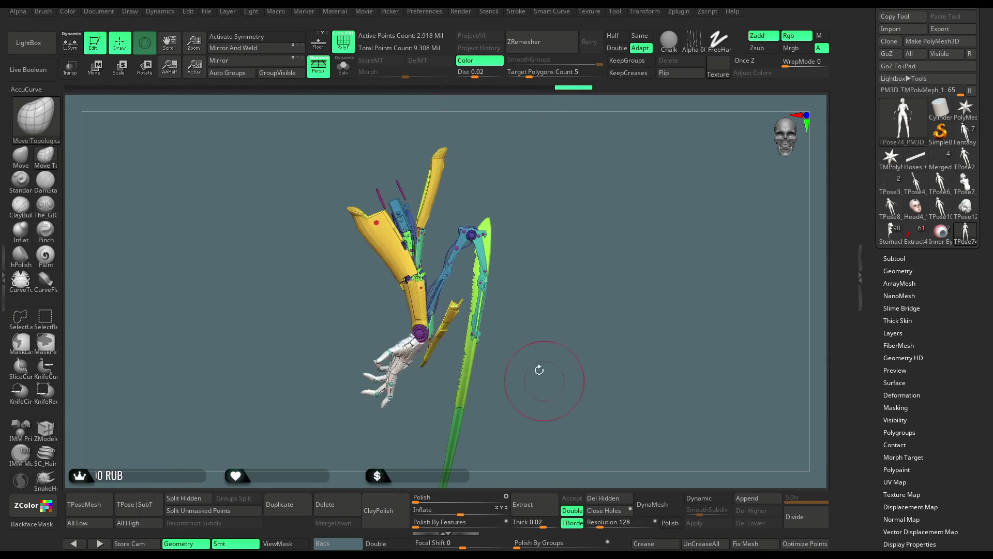
{"action": "mouse_move", "coordinate": [539, 228]}
{"action": "left_mouse_down"}
{"action": "mouse_move", "coordinate": [539, 215]}
{"action": "mouse_move", "coordinate": [525, 217]}
{"action": "mouse_move", "coordinate": [569, 155]}
{"action": "mouse_move", "coordinate": [576, 219]}
{"action": "mouse_move", "coordinate": [548, 234]}
{"action": "left_mouse_up"}
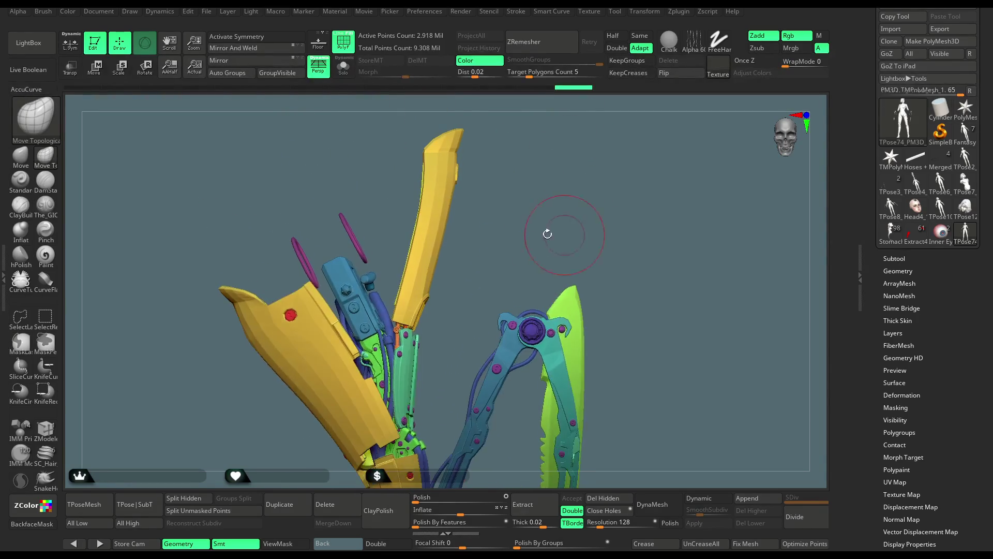
Step: Hide the magenta ring and hook, then bring the torso and legs back into view
{"action": "left_click_drag", "start_coordinate": [332, 207], "coordinate": [337, 229], "text": "ctrl+alt+shift"}
{"action": "mouse_move", "coordinate": [363, 265]}
{"action": "left_mouse_down", "text": "ctrl+shift"}
{"action": "mouse_move", "coordinate": [388, 176]}
{"action": "mouse_move", "coordinate": [368, 193]}
{"action": "left_mouse_up", "text": "ctrl+shift"}
{"action": "left_click", "coordinate": [300, 255], "text": "ctrl+alt+shift"}
{"action": "mouse_move", "coordinate": [517, 202]}
{"action": "left_mouse_down"}
{"action": "mouse_move", "coordinate": [496, 170]}
{"action": "mouse_move", "coordinate": [513, 149]}
{"action": "mouse_move", "coordinate": [523, 191]}
{"action": "mouse_move", "coordinate": [499, 204]}
{"action": "mouse_move", "coordinate": [522, 223]}
{"action": "left_mouse_up"}
{"action": "key", "text": "ctrl+z"}
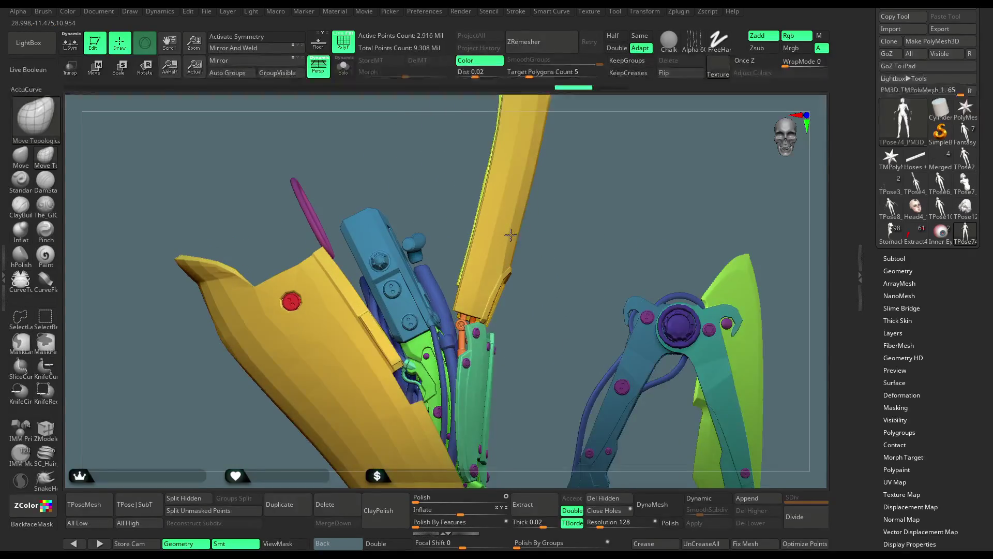
{"action": "mouse_move", "coordinate": [402, 166]}
{"action": "left_mouse_down"}
{"action": "mouse_move", "coordinate": [406, 191]}
{"action": "mouse_move", "coordinate": [415, 151]}
{"action": "left_mouse_up"}
{"action": "mouse_move", "coordinate": [305, 215]}
{"action": "left_mouse_down", "text": "ctrl+shift"}
{"action": "mouse_move", "coordinate": [309, 243]}
{"action": "mouse_move", "coordinate": [347, 238]}
{"action": "mouse_move", "coordinate": [366, 166]}
{"action": "mouse_move", "coordinate": [474, 119]}
{"action": "mouse_move", "coordinate": [594, 151]}
{"action": "mouse_move", "coordinate": [444, 215]}
{"action": "mouse_move", "coordinate": [443, 178]}
{"action": "mouse_move", "coordinate": [561, 193]}
{"action": "mouse_move", "coordinate": [570, 174]}
{"action": "left_mouse_up", "text": "ctrl+shift"}
{"action": "mouse_move", "coordinate": [546, 275]}
{"action": "left_mouse_down", "text": "ctrl+shift"}
{"action": "mouse_move", "coordinate": [523, 311]}
{"action": "mouse_move", "coordinate": [505, 249]}
{"action": "mouse_move", "coordinate": [509, 155]}
{"action": "mouse_move", "coordinate": [569, 155]}
{"action": "mouse_move", "coordinate": [551, 212]}
{"action": "mouse_move", "coordinate": [497, 309]}
{"action": "mouse_move", "coordinate": [578, 218]}
{"action": "mouse_move", "coordinate": [581, 166]}
{"action": "mouse_move", "coordinate": [555, 202]}
{"action": "mouse_move", "coordinate": [548, 246]}
{"action": "mouse_move", "coordinate": [554, 207]}
{"action": "left_mouse_up", "text": "ctrl+shift"}
{"action": "left_click", "coordinate": [553, 232], "text": "ctrl+shift"}
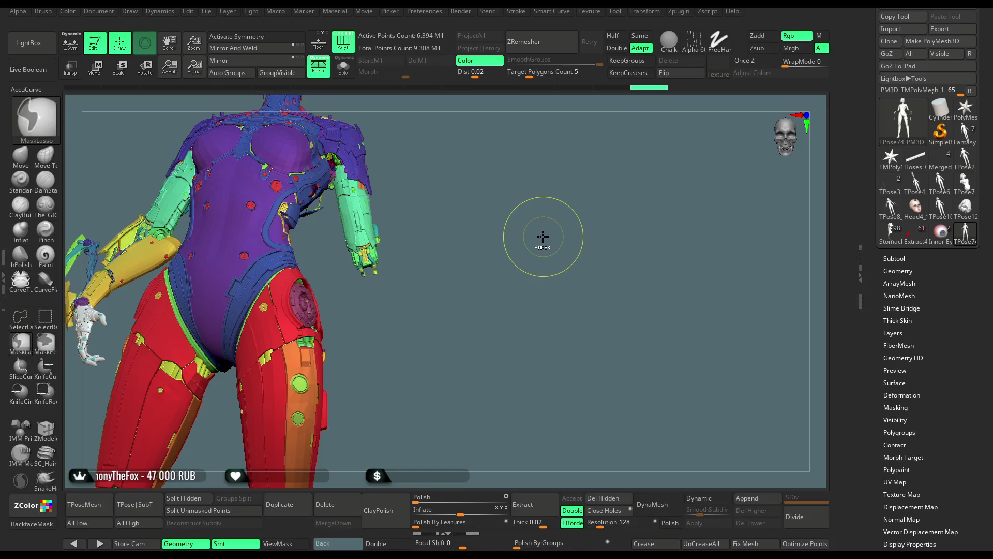
Step: With Transpose Move, rotate the lower arm and blade to a new angle beside the hip
{"action": "left_click", "coordinate": [540, 234], "text": "ctrl"}
{"action": "mouse_move", "coordinate": [541, 231]}
{"action": "left_mouse_down"}
{"action": "mouse_move", "coordinate": [545, 224]}
{"action": "mouse_move", "coordinate": [523, 231]}
{"action": "mouse_move", "coordinate": [523, 275]}
{"action": "mouse_move", "coordinate": [532, 279]}
{"action": "left_mouse_up"}
{"action": "left_click", "coordinate": [95, 68]}
{"action": "mouse_move", "coordinate": [549, 171]}
{"action": "left_mouse_down"}
{"action": "mouse_move", "coordinate": [384, 254]}
{"action": "mouse_move", "coordinate": [414, 258]}
{"action": "mouse_move", "coordinate": [396, 253]}
{"action": "left_mouse_up"}
{"action": "mouse_move", "coordinate": [580, 235]}
{"action": "left_mouse_down"}
{"action": "mouse_move", "coordinate": [379, 303]}
{"action": "mouse_move", "coordinate": [393, 280]}
{"action": "mouse_move", "coordinate": [429, 269]}
{"action": "mouse_move", "coordinate": [541, 263]}
{"action": "left_mouse_up"}
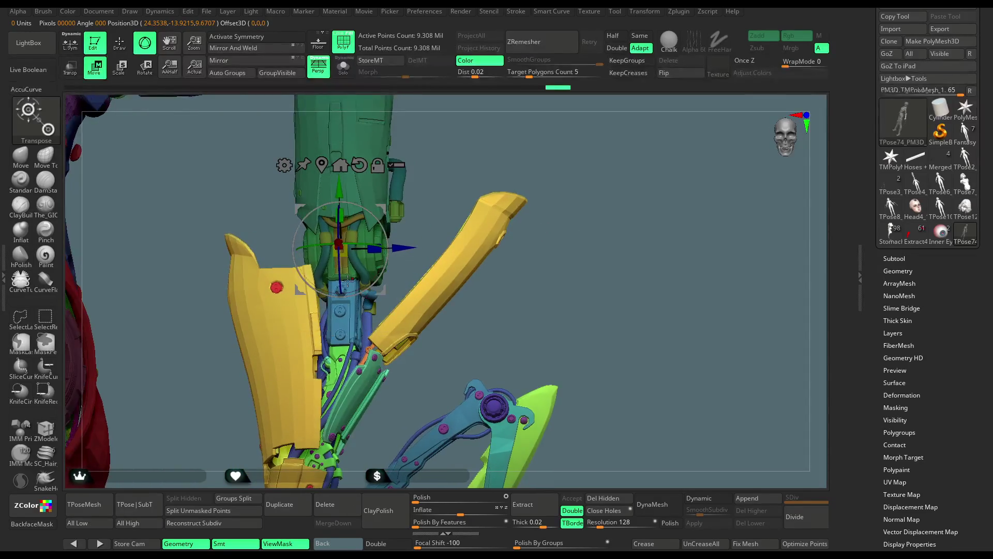
{"action": "mouse_move", "coordinate": [340, 274]}
{"action": "left_mouse_down"}
{"action": "mouse_move", "coordinate": [527, 250]}
{"action": "mouse_move", "coordinate": [481, 239]}
{"action": "mouse_move", "coordinate": [439, 276]}
{"action": "mouse_move", "coordinate": [521, 233]}
{"action": "mouse_move", "coordinate": [497, 239]}
{"action": "left_mouse_up"}
{"action": "left_click", "coordinate": [127, 56]}
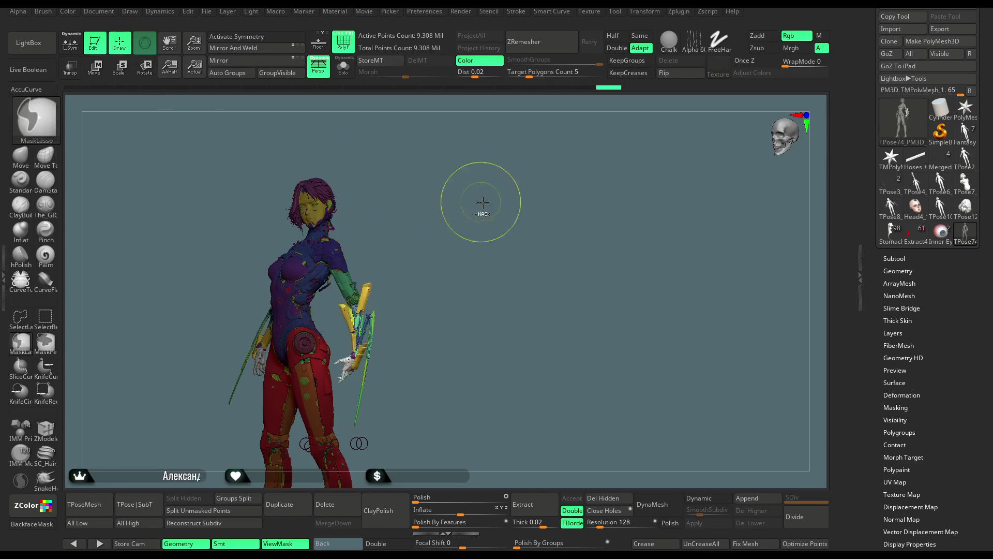
Step: Make Stomach the active tool with PolyF colours off, and zoom out to the whole figure
{"action": "scroll", "coordinate": [991, 140], "scroll_direction": "up", "scroll_amount": 1}
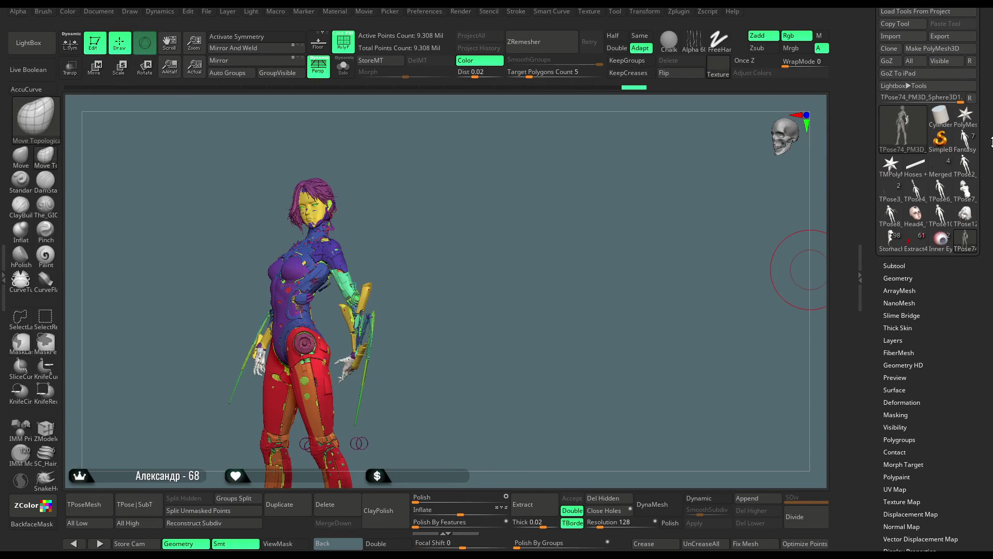
{"action": "left_click", "coordinate": [892, 243]}
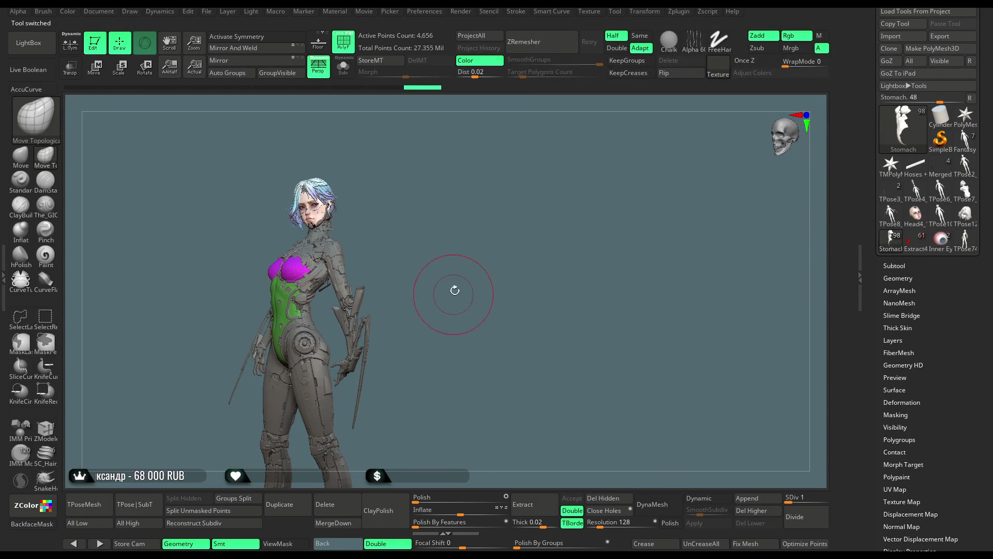
{"action": "left_click_drag", "start_coordinate": [455, 290], "coordinate": [398, 143]}
{"action": "left_click", "coordinate": [350, 51]}
{"action": "mouse_move", "coordinate": [492, 249]}
{"action": "left_mouse_down"}
{"action": "mouse_move", "coordinate": [528, 203]}
{"action": "mouse_move", "coordinate": [527, 232]}
{"action": "mouse_move", "coordinate": [606, 254]}
{"action": "left_mouse_up"}
{"action": "left_click", "coordinate": [964, 244]}
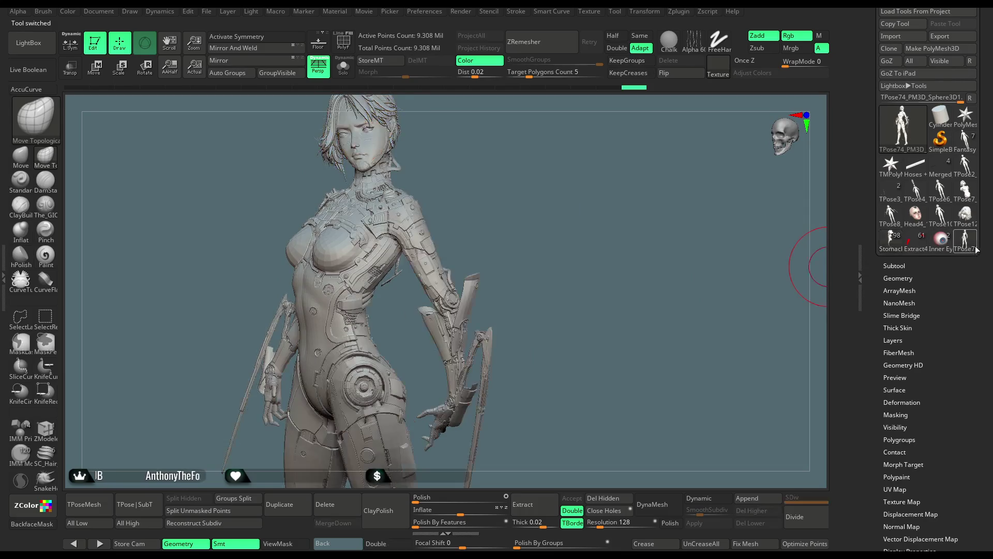
{"action": "scroll", "coordinate": [973, 248], "scroll_direction": "down", "scroll_amount": 3}
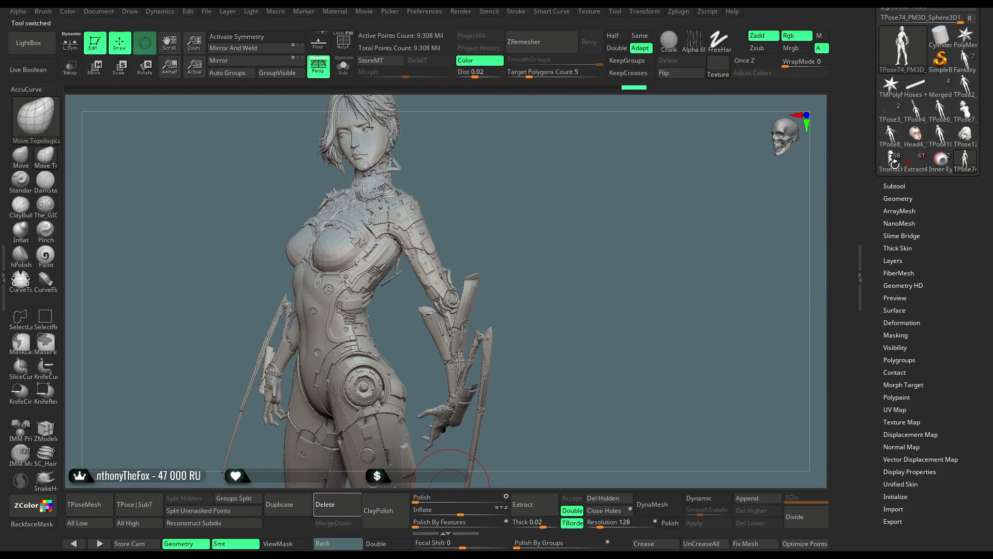
{"action": "left_click_drag", "start_coordinate": [550, 209], "coordinate": [598, 288]}
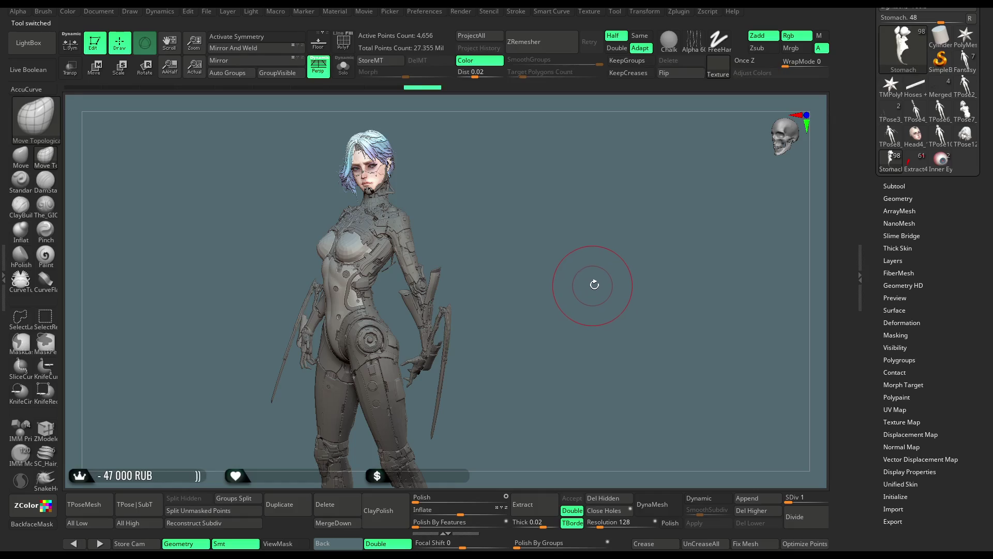
{"action": "left_click", "coordinate": [208, 16]}
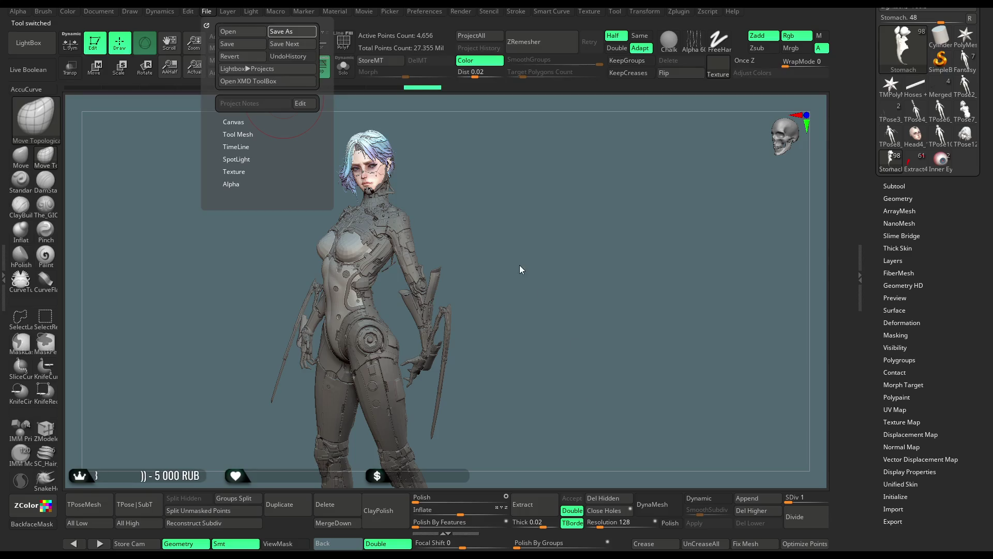
Step: Save the cyberpunk character project file with Ctrl+S
{"action": "key", "text": "ctrl+s"}
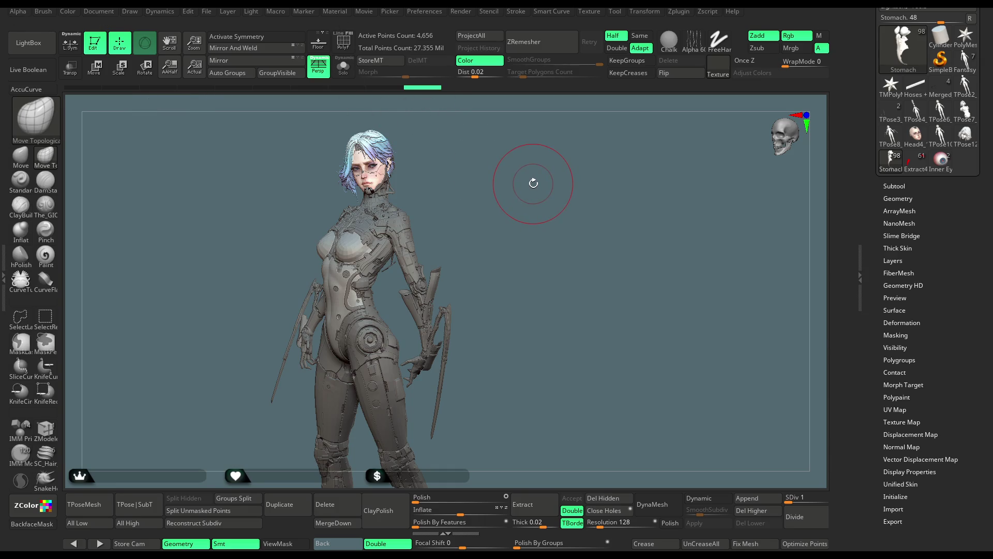
Step: Dock the Material palette in the left tray and expand the mah_castom modifier sliders
{"action": "right_click_drag", "start_coordinate": [533, 182], "coordinate": [593, 259], "text": "alt"}
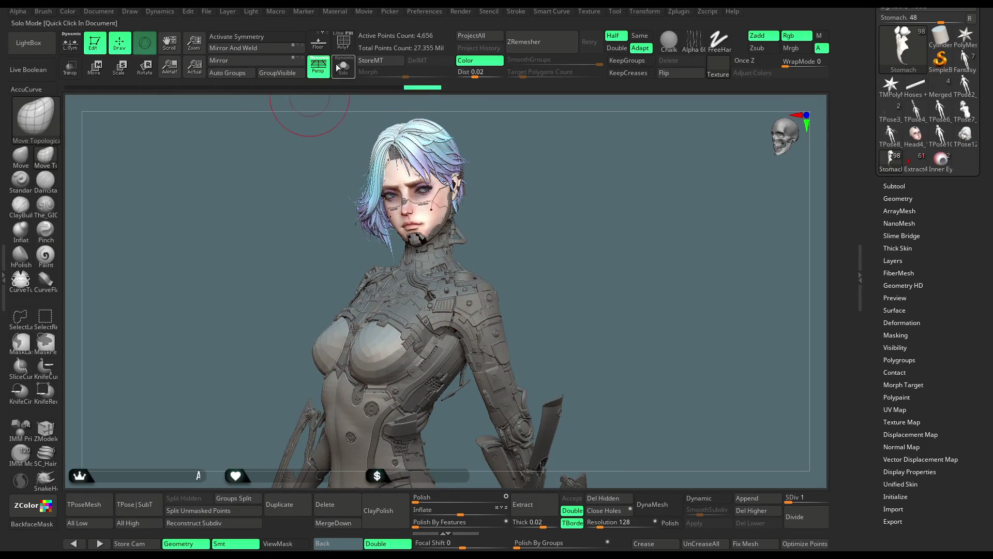
{"action": "left_click", "coordinate": [335, 12]}
{"action": "mouse_move", "coordinate": [326, 26]}
{"action": "left_mouse_down"}
{"action": "mouse_move", "coordinate": [207, 70]}
{"action": "mouse_move", "coordinate": [11, 90]}
{"action": "left_mouse_up"}
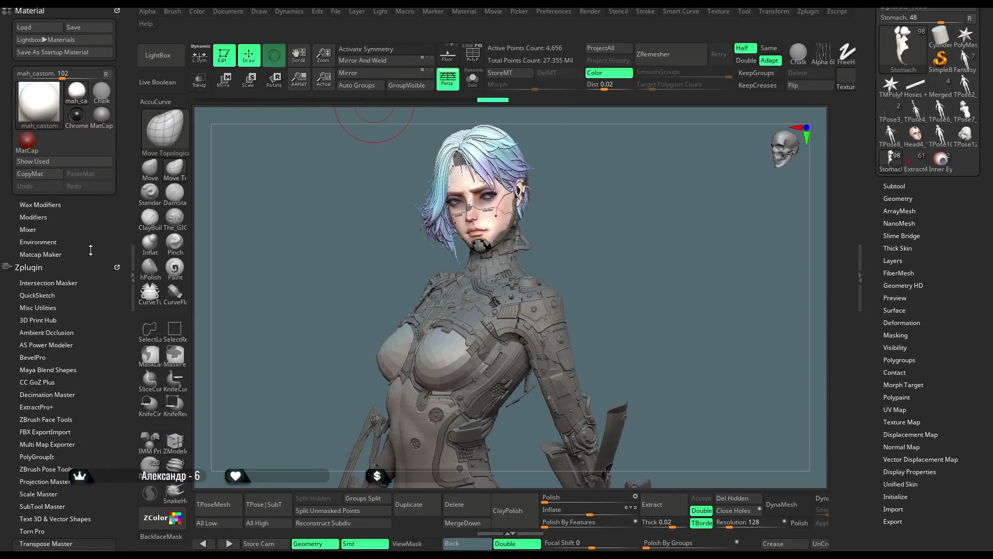
{"action": "left_click", "coordinate": [46, 205]}
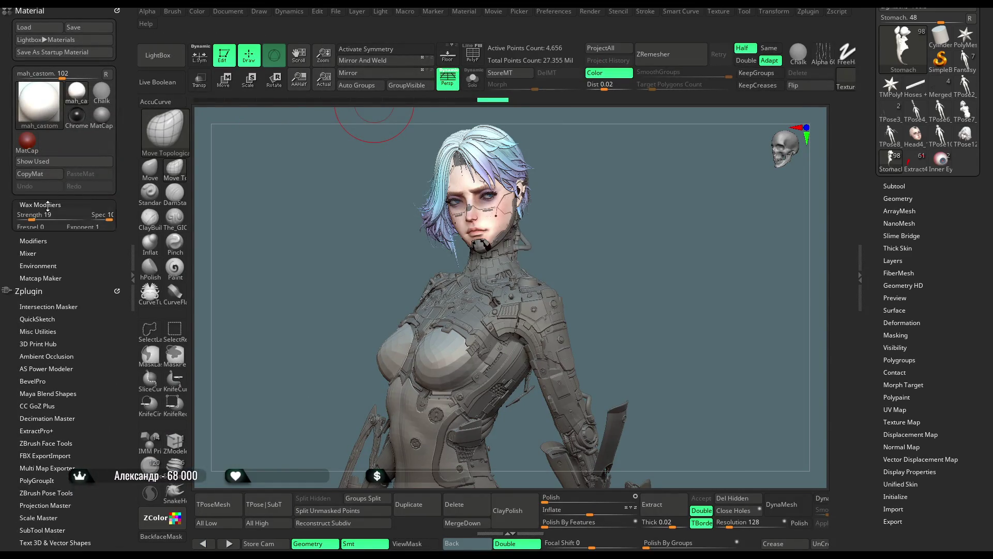
{"action": "left_click", "coordinate": [44, 219]}
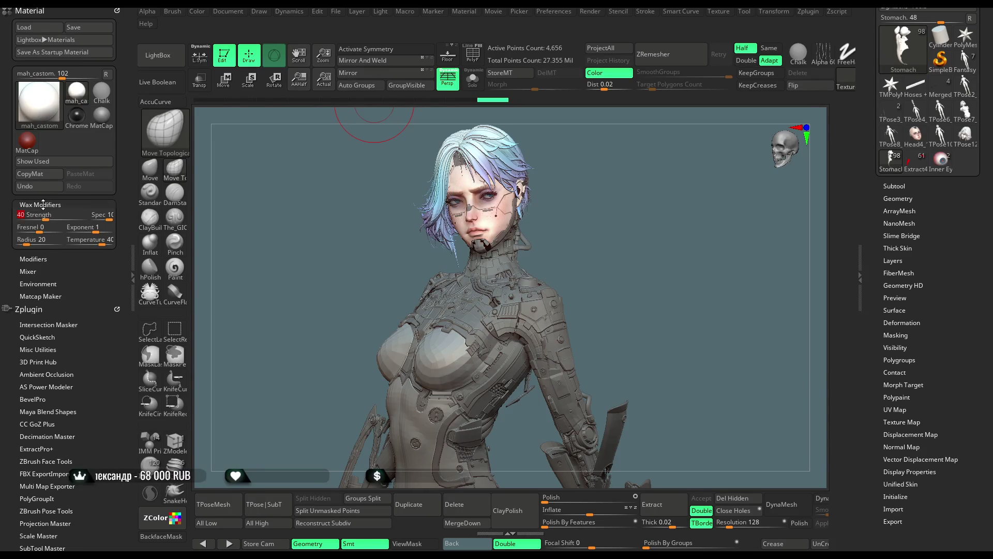
{"action": "left_click", "coordinate": [45, 205]}
{"action": "left_click", "coordinate": [52, 218]}
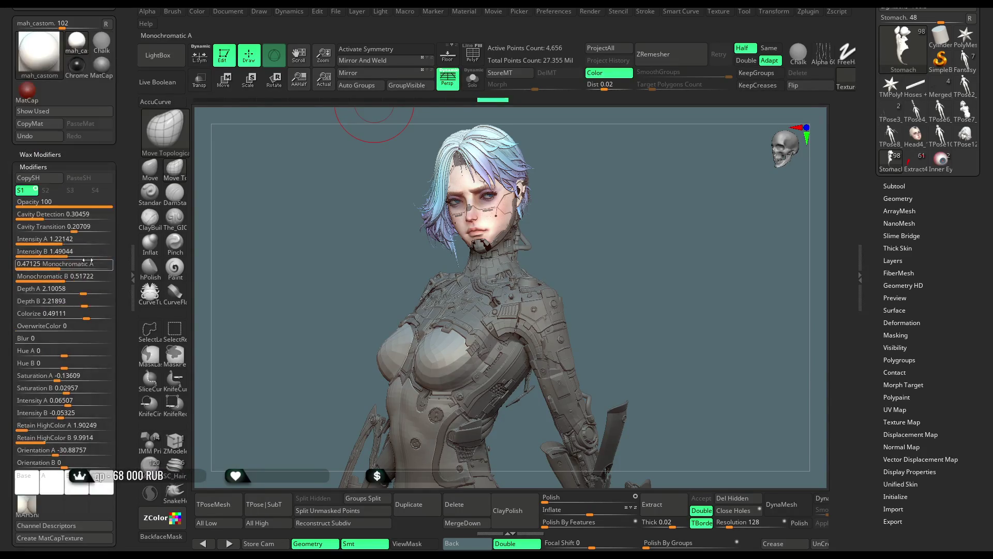
Step: Adjust Cavity Detection, set Intensity B to about 1.4, and lower Depth A to about 1.39
{"action": "mouse_move", "coordinate": [45, 219]}
{"action": "left_mouse_down"}
{"action": "mouse_move", "coordinate": [74, 229]}
{"action": "mouse_move", "coordinate": [59, 241]}
{"action": "left_mouse_up"}
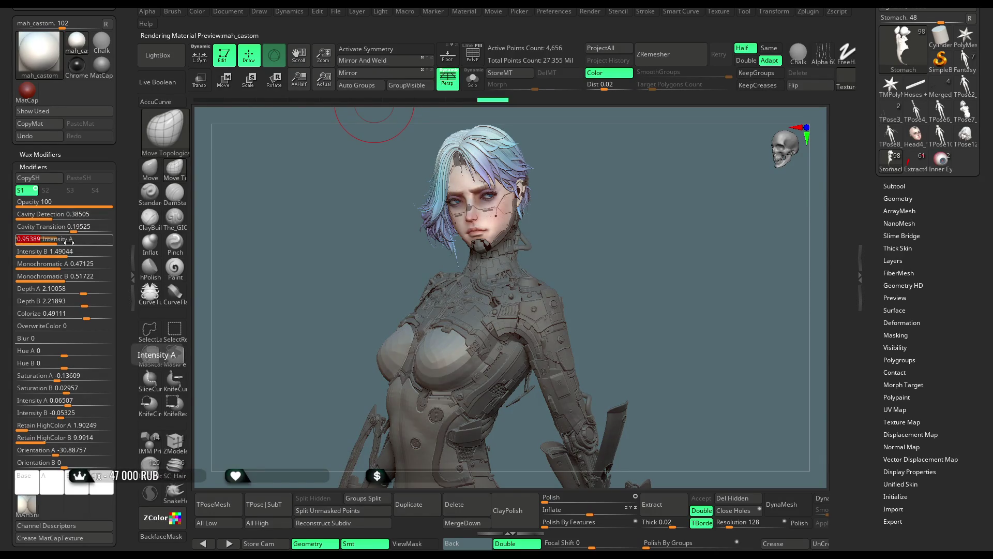
{"action": "left_click", "coordinate": [64, 252]}
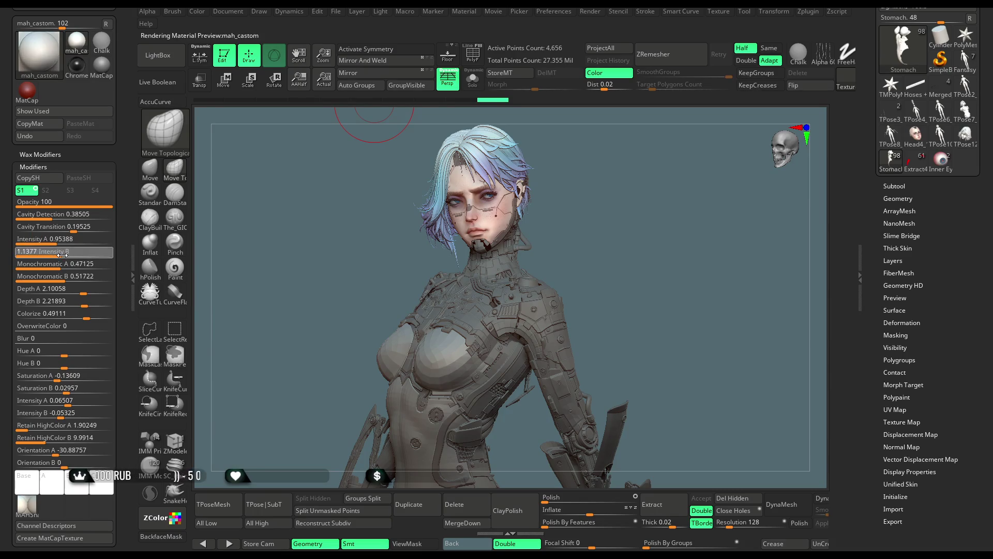
{"action": "type", "text": "1.25"}
{"action": "left_click_drag", "start_coordinate": [64, 255], "coordinate": [78, 255]}
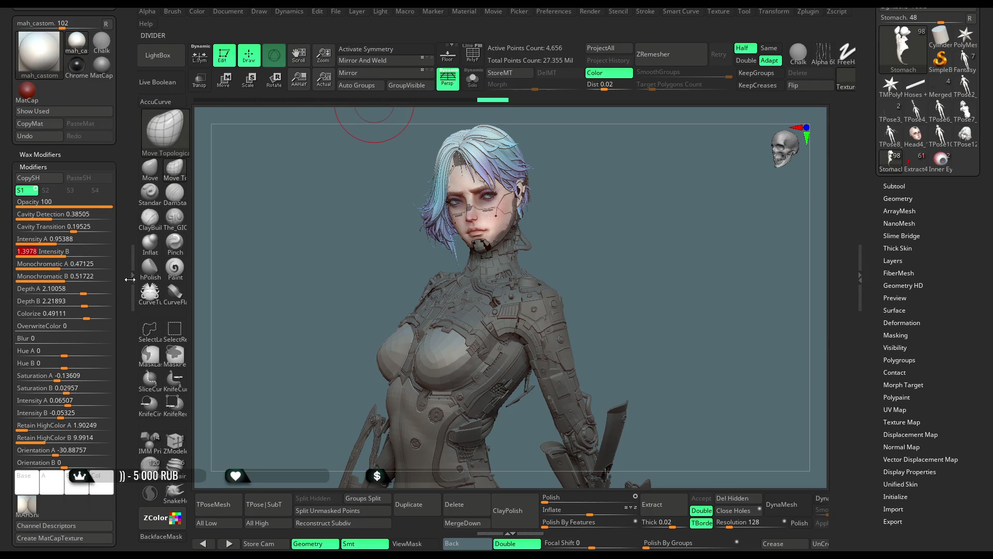
{"action": "mouse_move", "coordinate": [86, 294]}
{"action": "left_mouse_down"}
{"action": "mouse_move", "coordinate": [75, 291]}
{"action": "mouse_move", "coordinate": [86, 317]}
{"action": "left_mouse_up"}
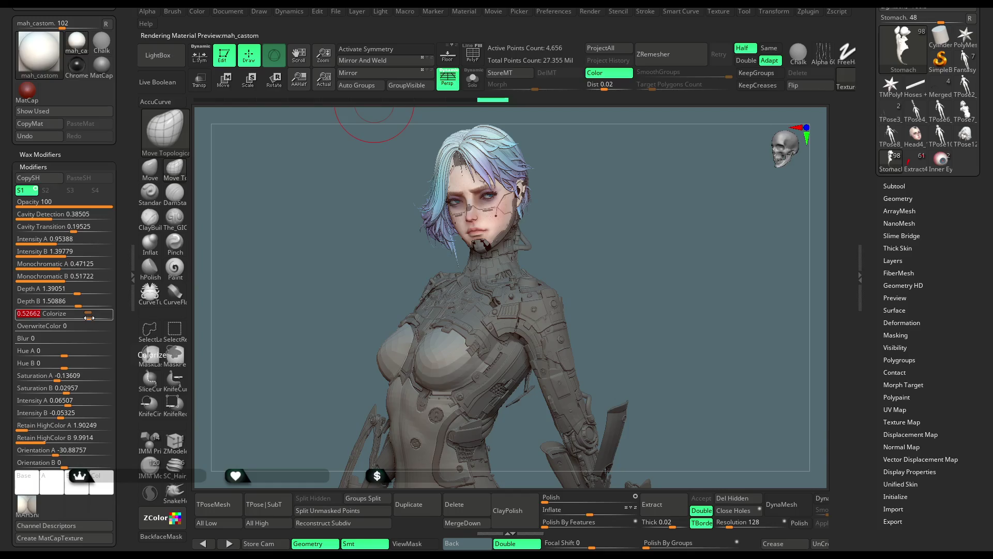
Step: Set Saturation A to -0.05325 and Retain HighColor A to 1.74725, then collapse the left tray
{"action": "left_click_drag", "start_coordinate": [57, 380], "coordinate": [70, 404]}
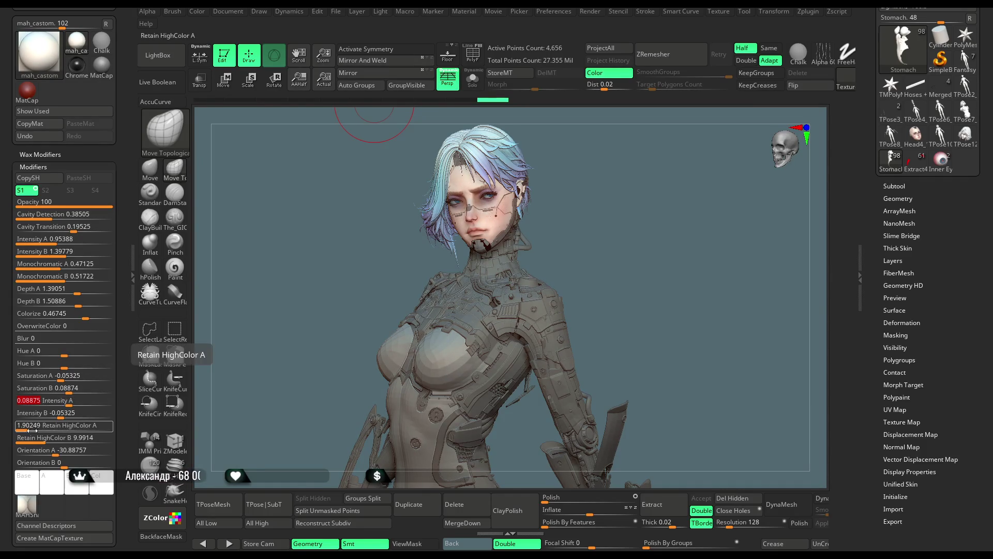
{"action": "left_click_drag", "start_coordinate": [23, 429], "coordinate": [66, 423]}
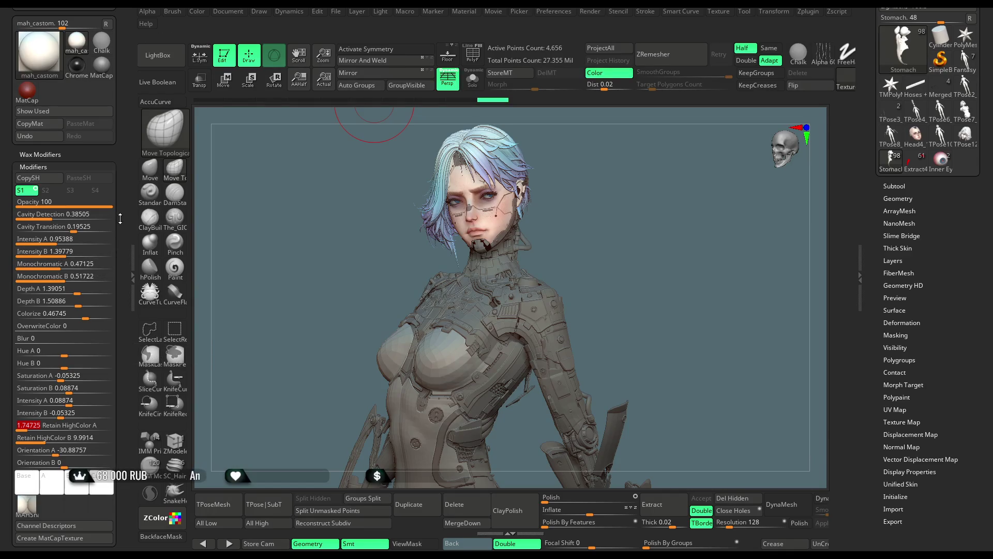
{"action": "left_click", "coordinate": [29, 178]}
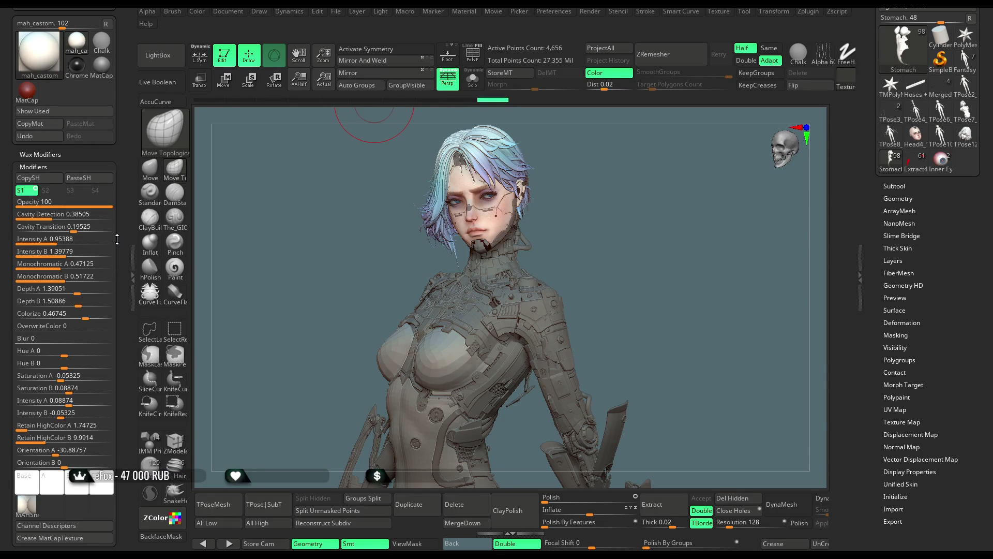
{"action": "left_click_drag", "start_coordinate": [117, 251], "coordinate": [117, 212]}
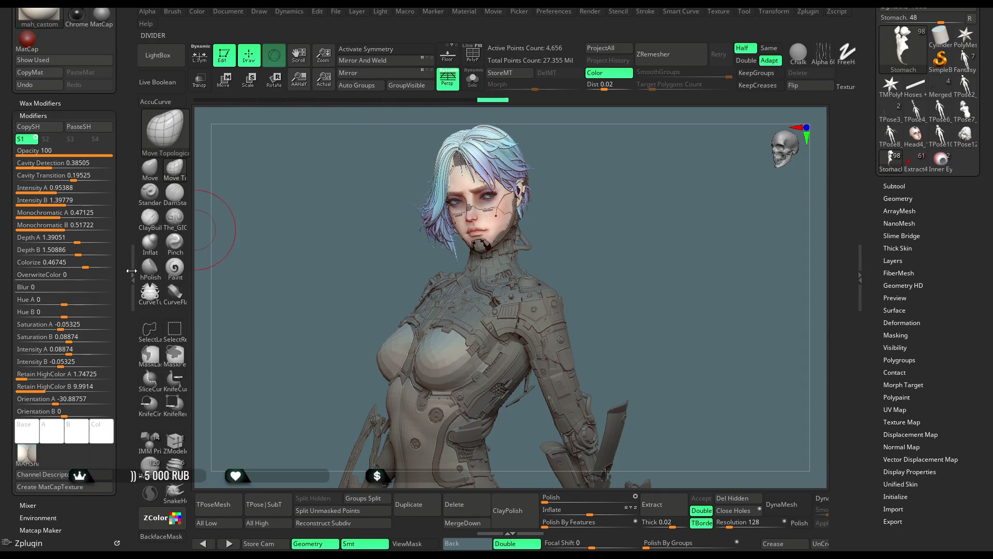
{"action": "left_click", "coordinate": [133, 266]}
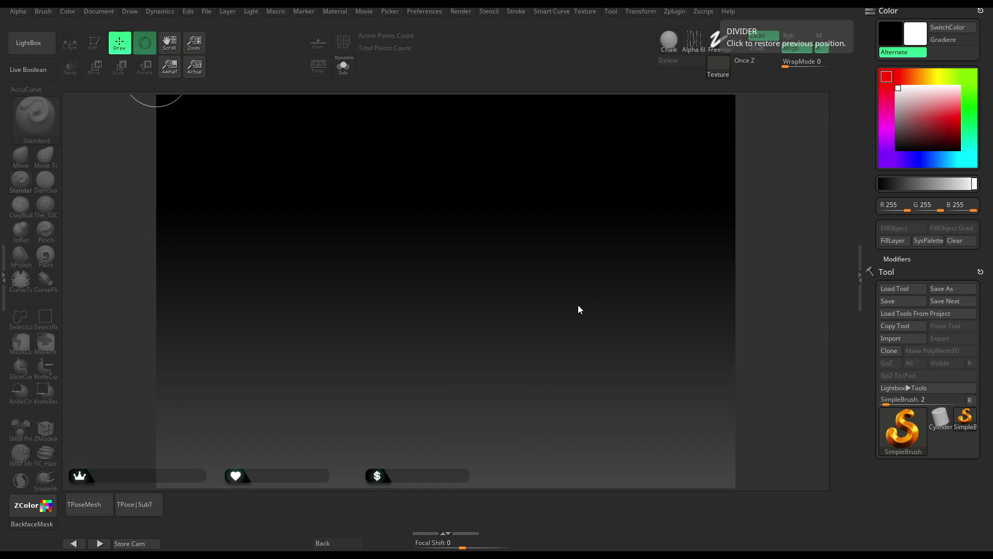
Step: Close LightBox and choose File > Open to load the saved .zpr project
{"action": "key", "text": "comma"}
{"action": "left_click", "coordinate": [36, 48]}
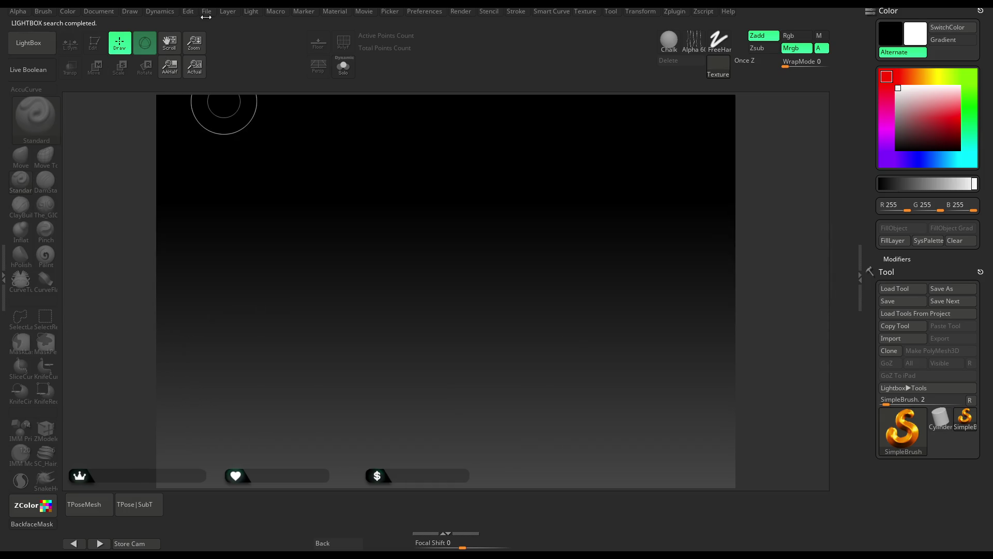
{"action": "left_click", "coordinate": [205, 12]}
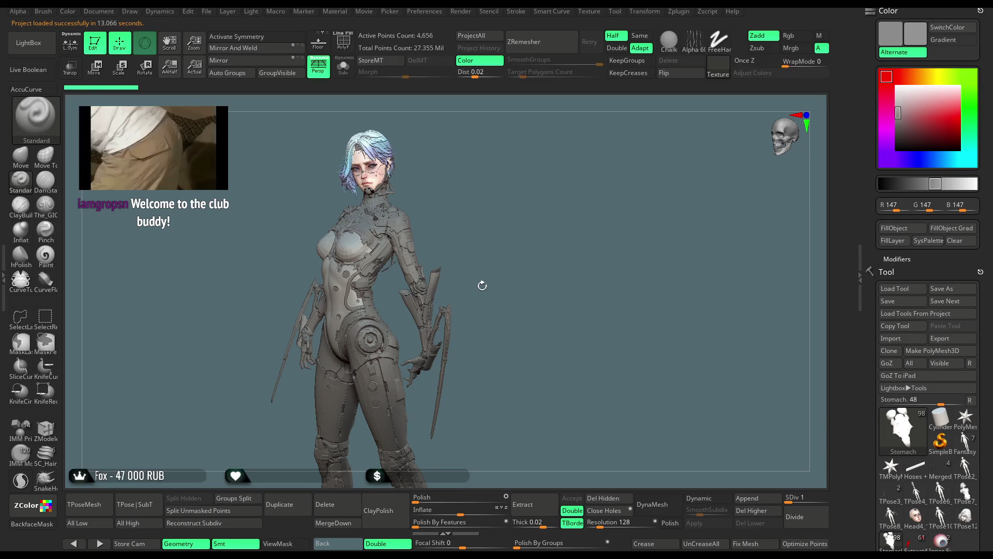
Step: Dock the Material palette in the left tray and set Wax Modifiers Strength to 40
{"action": "mouse_move", "coordinate": [470, 209]}
{"action": "right_mouse_down", "text": "ctrl"}
{"action": "mouse_move", "coordinate": [483, 252]}
{"action": "mouse_move", "coordinate": [550, 202]}
{"action": "mouse_move", "coordinate": [567, 325]}
{"action": "mouse_move", "coordinate": [541, 301]}
{"action": "right_mouse_up", "text": "ctrl"}
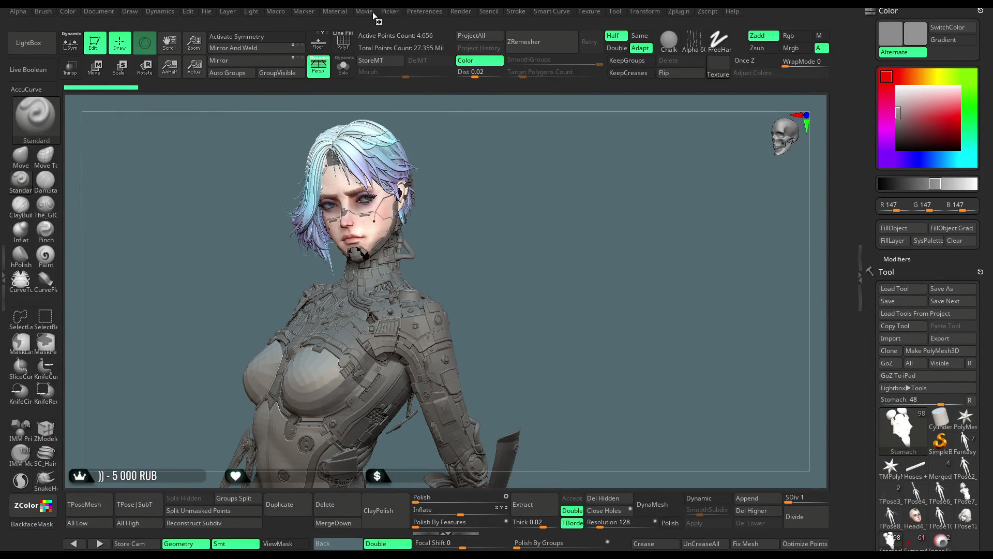
{"action": "left_click", "coordinate": [329, 12]}
{"action": "left_click_drag", "start_coordinate": [327, 22], "coordinate": [14, 73]}
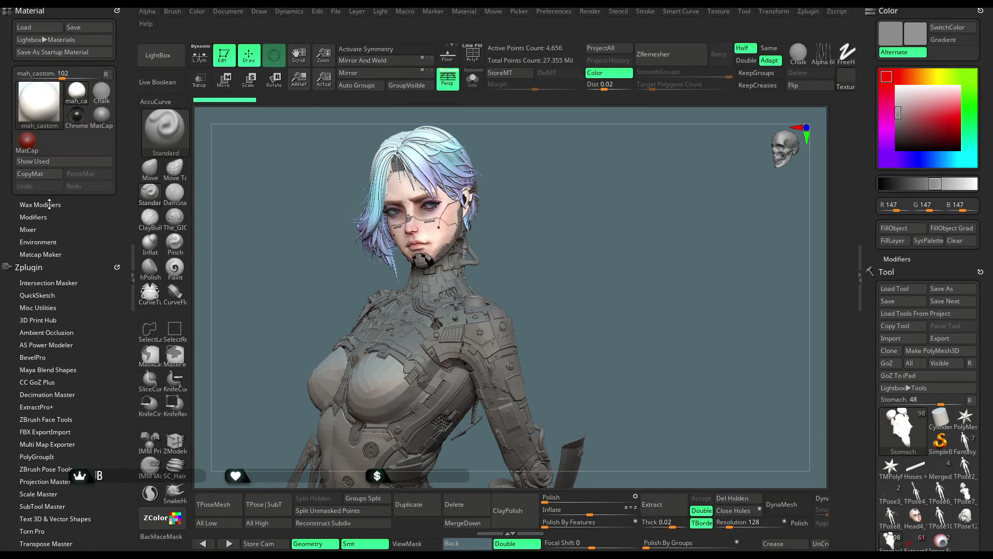
{"action": "left_click", "coordinate": [49, 204]}
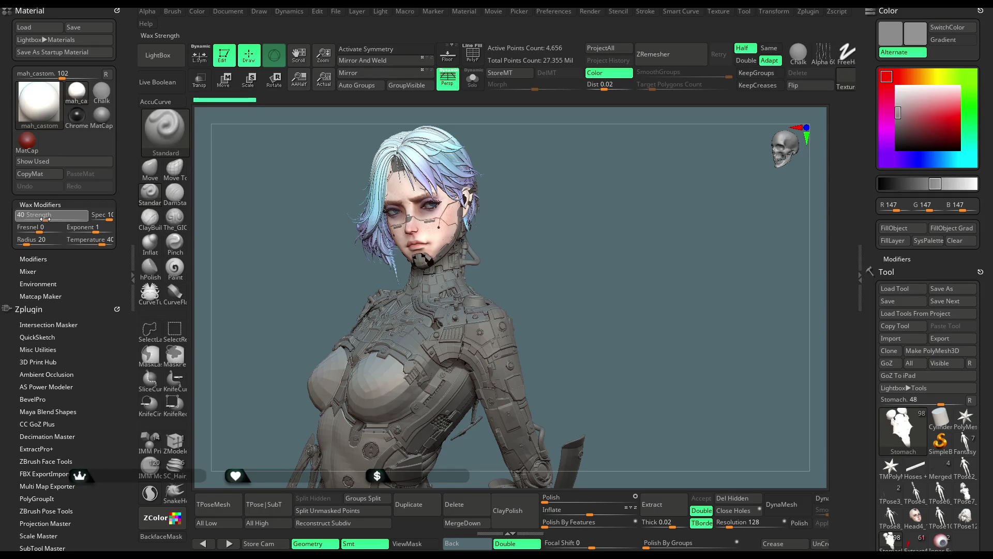
{"action": "left_click", "coordinate": [45, 219]}
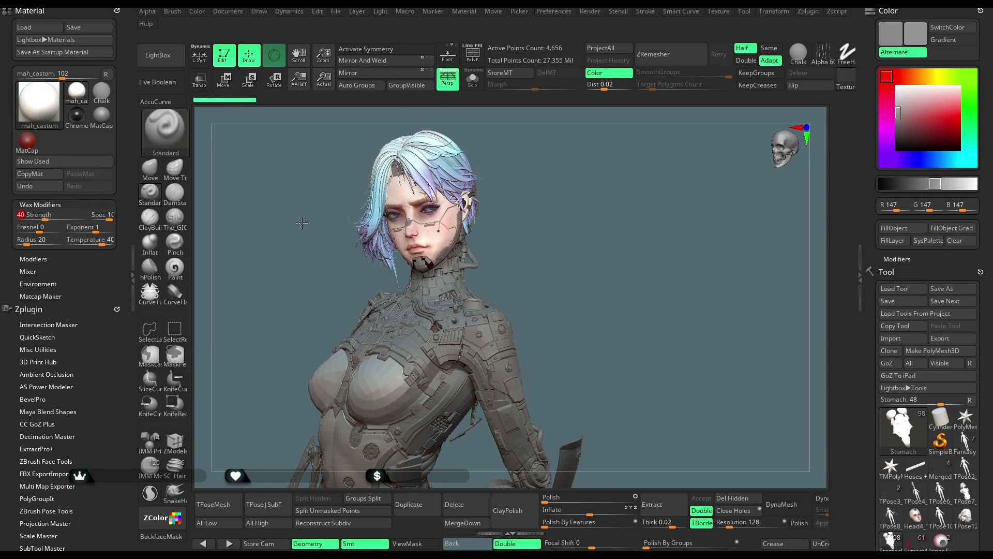
Step: Frame the character's face close up with the surrounding interface hidden
{"action": "left_click_drag", "start_coordinate": [301, 223], "coordinate": [579, 228], "text": "alt"}
{"action": "mouse_move", "coordinate": [639, 200]}
{"action": "left_mouse_down", "text": "alt"}
{"action": "mouse_move", "coordinate": [653, 385]}
{"action": "mouse_move", "coordinate": [634, 323]}
{"action": "mouse_move", "coordinate": [645, 301]}
{"action": "mouse_move", "coordinate": [623, 289]}
{"action": "left_mouse_up", "text": "alt"}
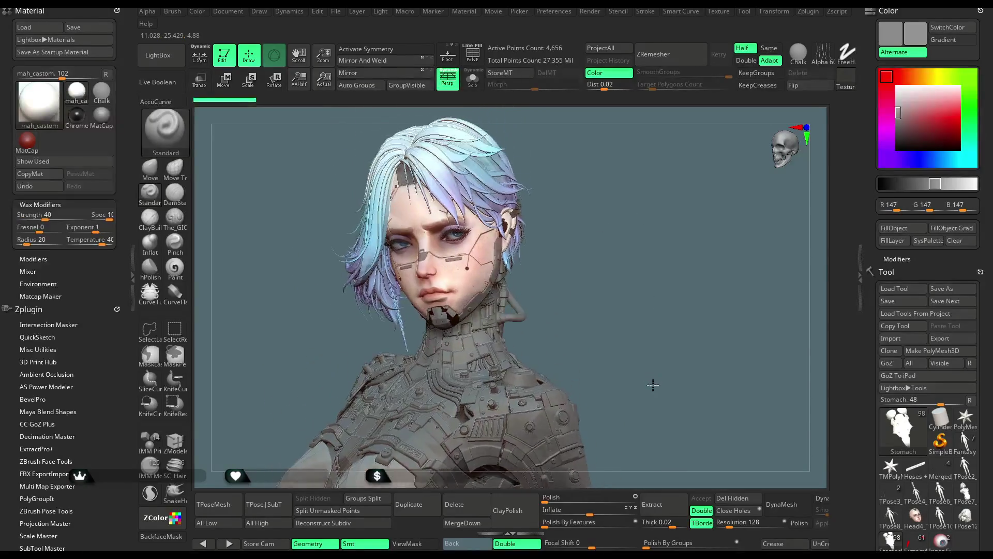
{"action": "key", "text": "Tab"}
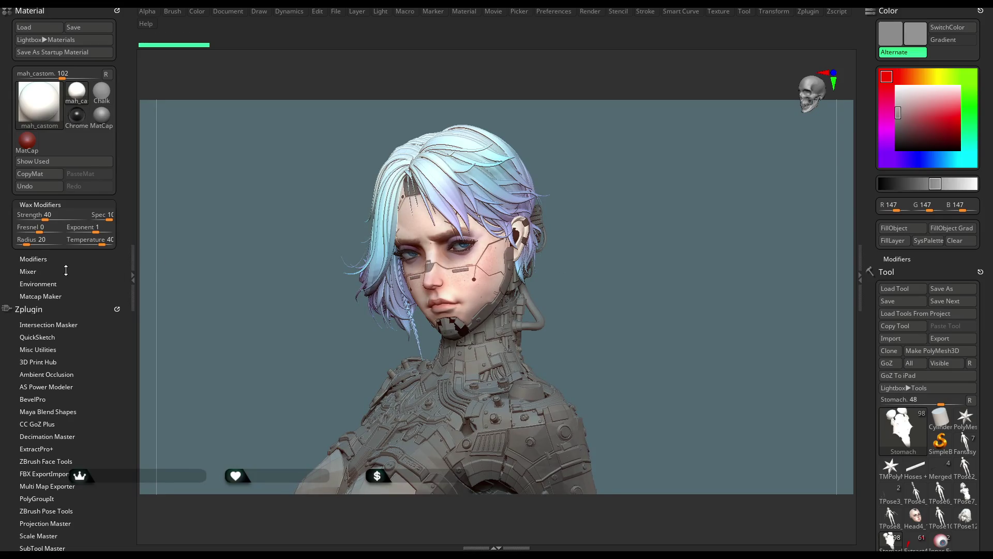
Step: Lower Cavity Detection, raise Intensity A to about 0.86 and Intensity B, and set Monochromatic A to about 0.44
{"action": "left_click", "coordinate": [41, 260]}
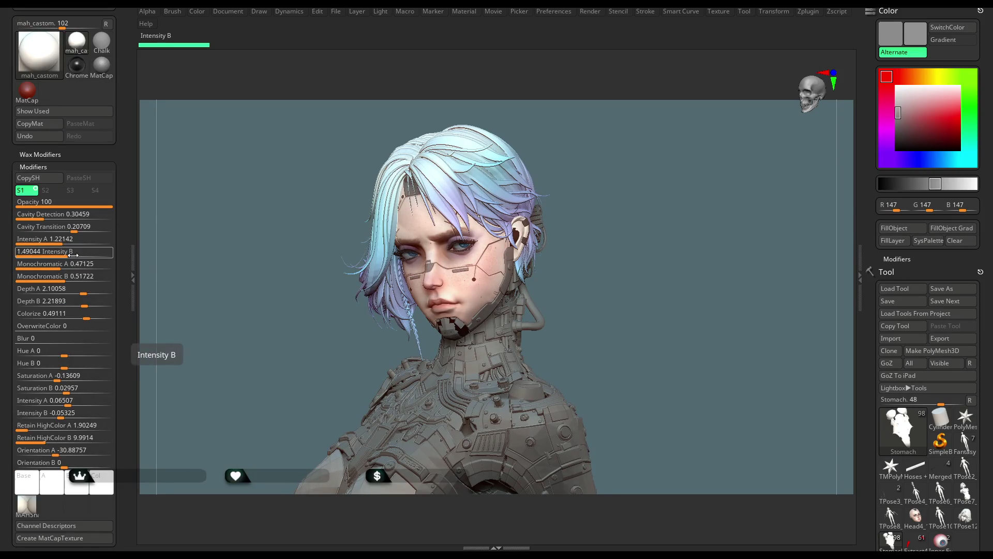
{"action": "mouse_move", "coordinate": [46, 216]}
{"action": "left_mouse_down"}
{"action": "mouse_move", "coordinate": [35, 217]}
{"action": "mouse_move", "coordinate": [71, 230]}
{"action": "mouse_move", "coordinate": [53, 240]}
{"action": "left_mouse_up"}
{"action": "left_click", "coordinate": [49, 240]}
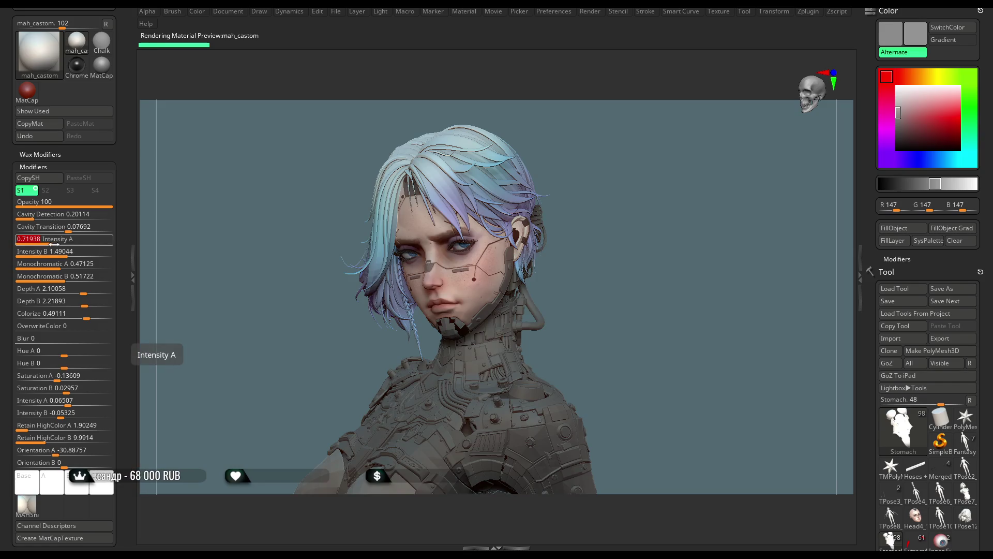
{"action": "left_click_drag", "start_coordinate": [50, 243], "coordinate": [70, 254]}
{"action": "left_click", "coordinate": [57, 242]}
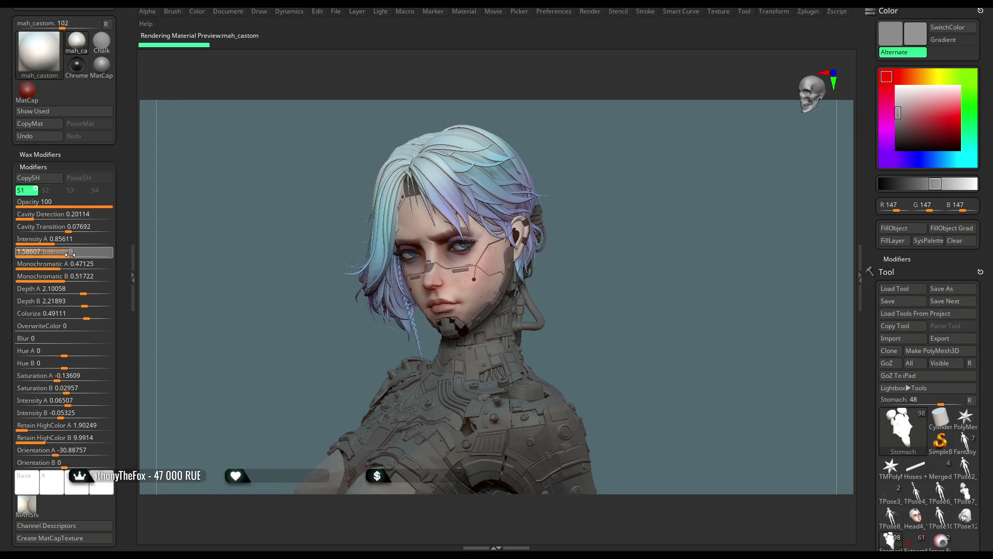
{"action": "left_click", "coordinate": [70, 254]}
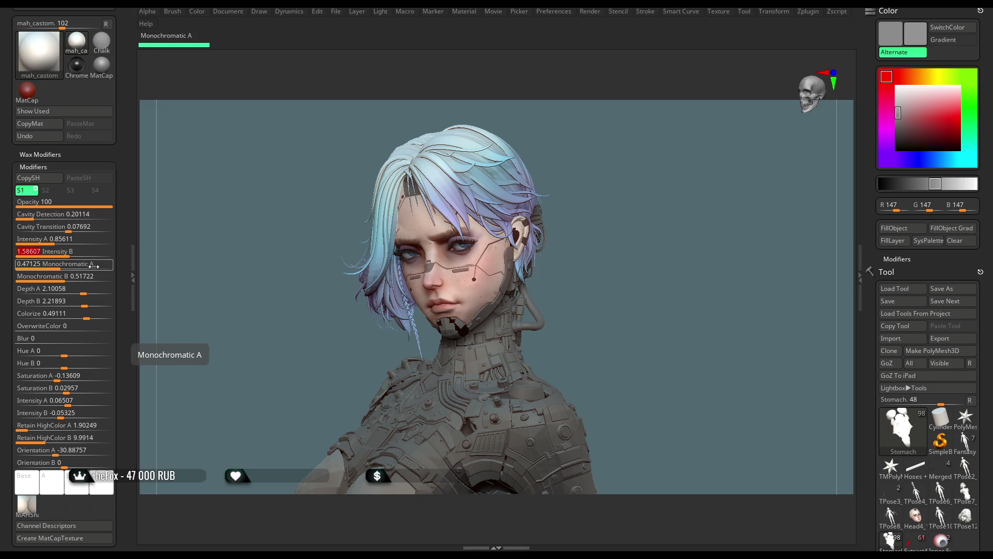
{"action": "left_click", "coordinate": [57, 266]}
{"action": "mouse_move", "coordinate": [54, 266]}
{"action": "left_mouse_down"}
{"action": "mouse_move", "coordinate": [52, 278]}
{"action": "mouse_move", "coordinate": [80, 306]}
{"action": "left_mouse_up"}
{"action": "left_click", "coordinate": [58, 265]}
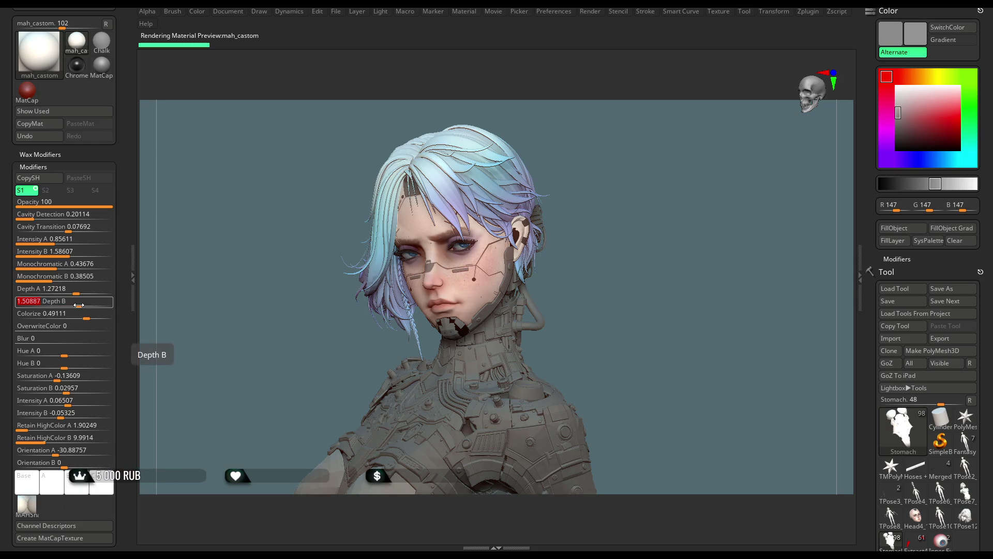
Step: Reduce Colorize and Saturation, zero Intensity B, and set Retain HighColor A to about 2.59
{"action": "left_click_drag", "start_coordinate": [102, 313], "coordinate": [98, 310]}
{"action": "left_click_drag", "start_coordinate": [57, 379], "coordinate": [56, 381]}
{"action": "left_click_drag", "start_coordinate": [65, 389], "coordinate": [68, 402]}
{"action": "left_click", "coordinate": [74, 401]}
{"action": "left_click", "coordinate": [65, 417]}
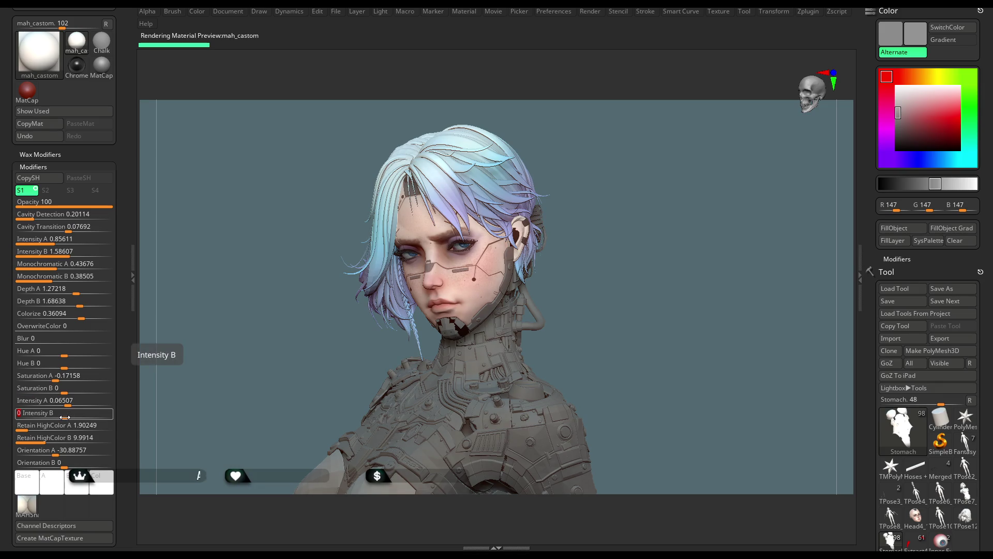
{"action": "left_click_drag", "start_coordinate": [30, 430], "coordinate": [32, 430]}
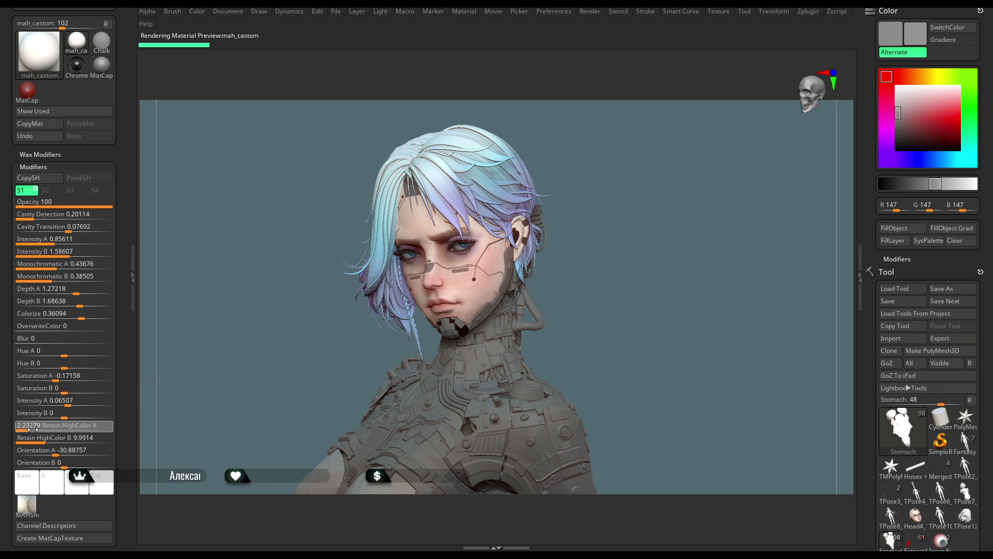
{"action": "left_click", "coordinate": [33, 430]}
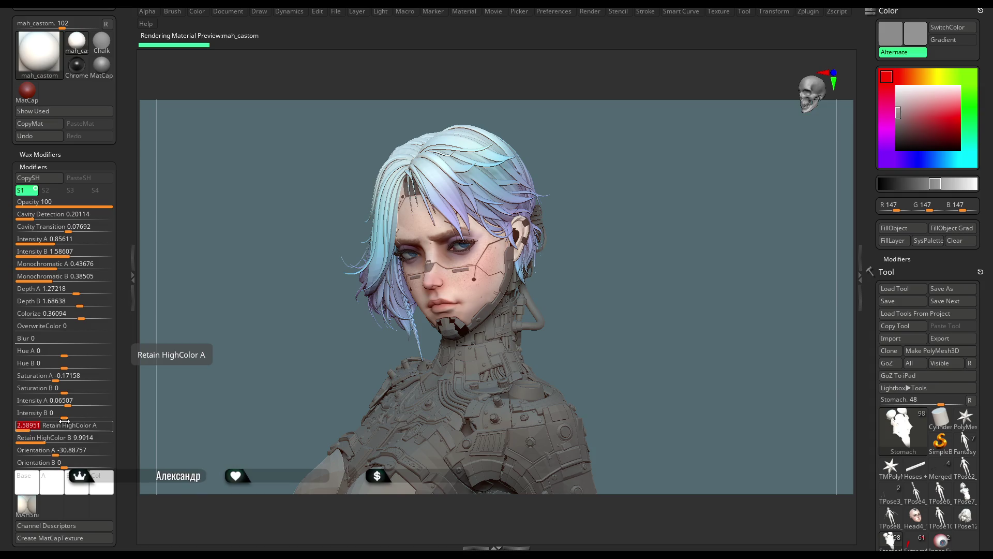
{"action": "left_click", "coordinate": [138, 272]}
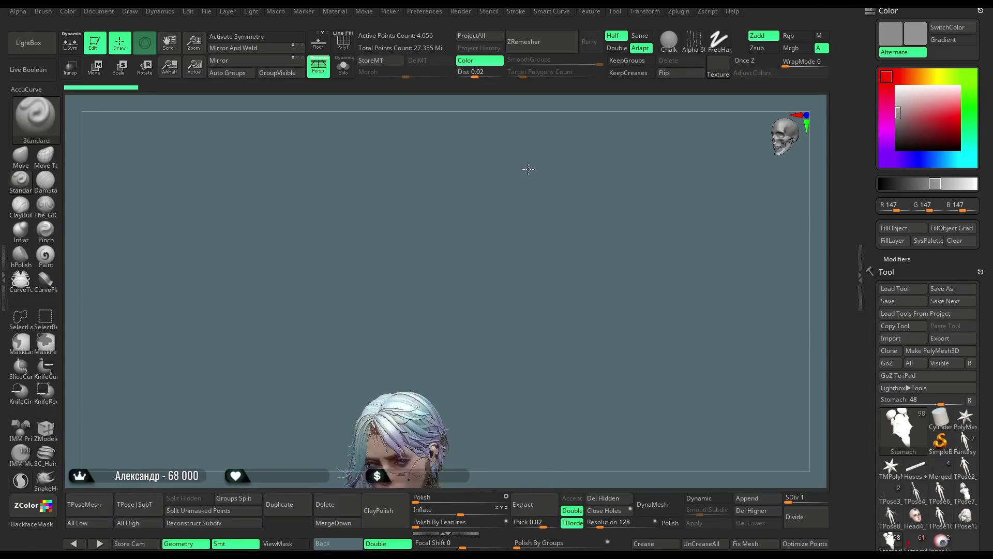
{"action": "left_click_drag", "start_coordinate": [512, 303], "coordinate": [539, 177], "text": "alt"}
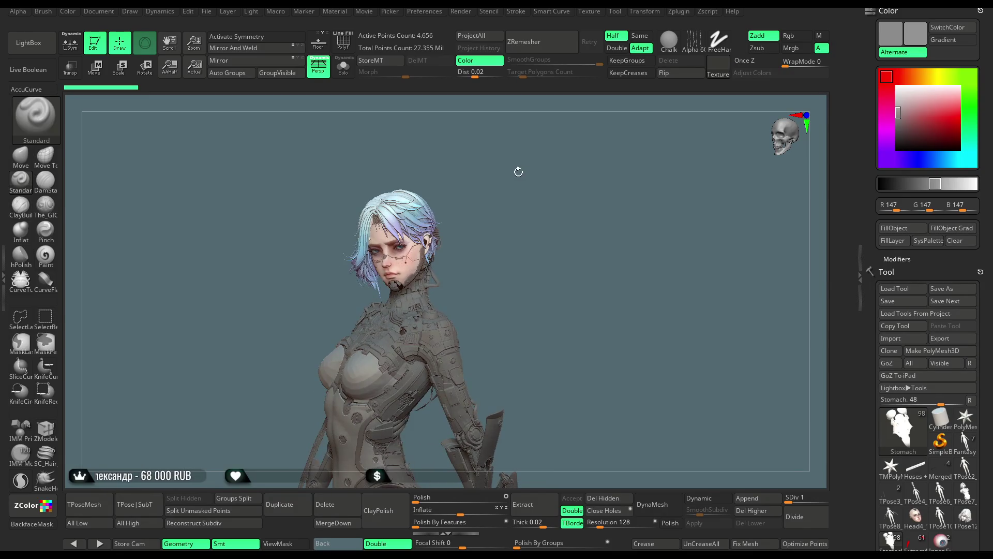
{"action": "left_click", "coordinate": [423, 12]}
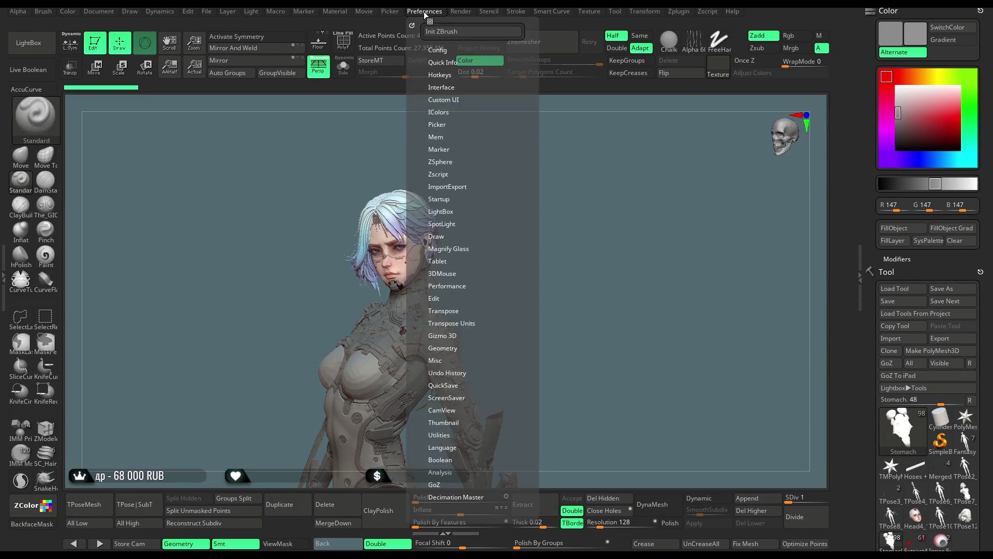
{"action": "left_click", "coordinate": [446, 60]}
{"action": "left_click", "coordinate": [439, 50]}
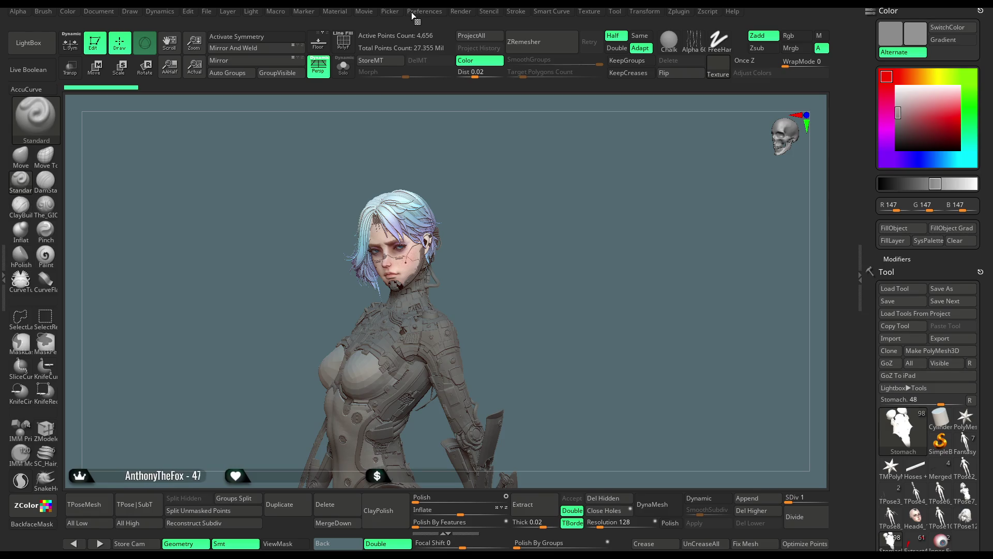
{"action": "left_click", "coordinate": [428, 13]}
{"action": "mouse_move", "coordinate": [503, 258]}
{"action": "left_mouse_down"}
{"action": "mouse_move", "coordinate": [508, 235]}
{"action": "mouse_move", "coordinate": [530, 246]}
{"action": "mouse_move", "coordinate": [541, 190]}
{"action": "mouse_move", "coordinate": [548, 222]}
{"action": "mouse_move", "coordinate": [537, 223]}
{"action": "left_mouse_up"}
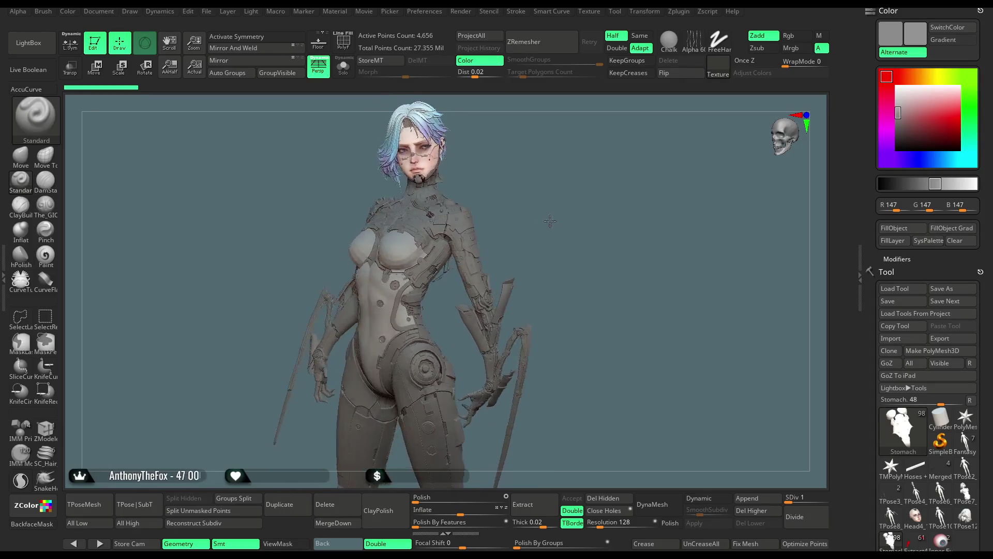
{"action": "mouse_move", "coordinate": [547, 234]}
{"action": "left_mouse_down"}
{"action": "mouse_move", "coordinate": [536, 231]}
{"action": "mouse_move", "coordinate": [543, 309]}
{"action": "mouse_move", "coordinate": [603, 160]}
{"action": "mouse_move", "coordinate": [547, 393]}
{"action": "mouse_move", "coordinate": [553, 241]}
{"action": "mouse_move", "coordinate": [517, 238]}
{"action": "mouse_move", "coordinate": [442, 258]}
{"action": "left_mouse_up"}
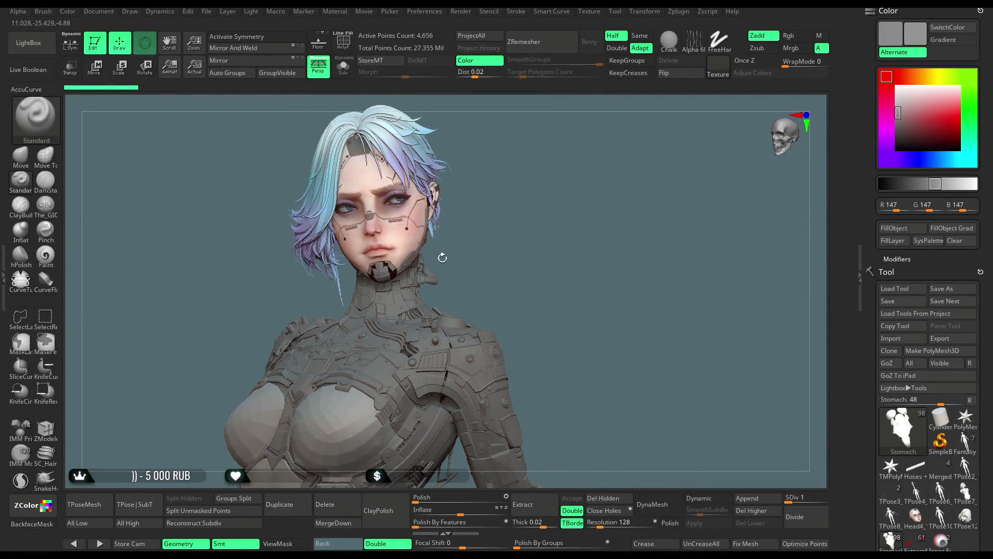
Step: Select the Head4_14 subtool, orbit to a close-up of the face, and enable local symmetry
{"action": "left_click", "coordinate": [409, 198], "text": "alt"}
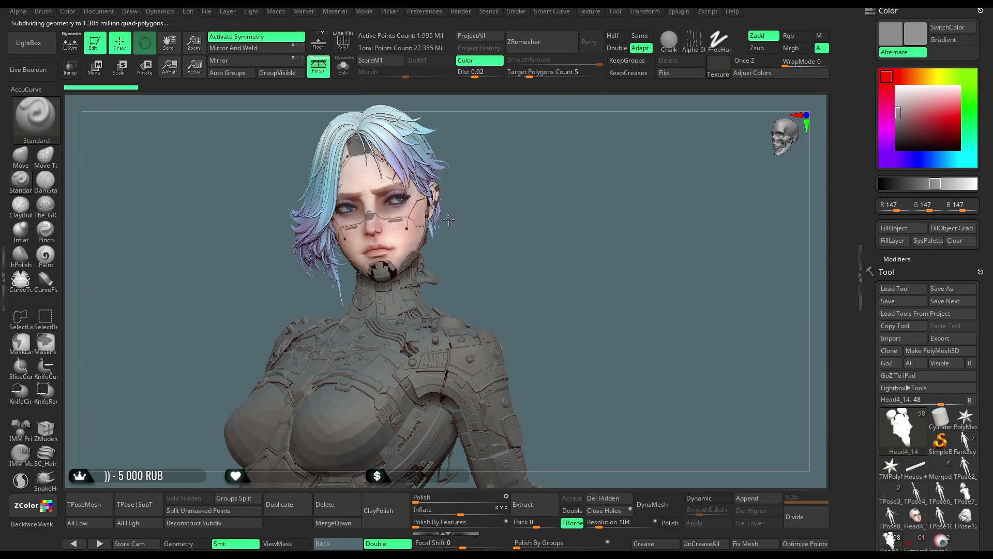
{"action": "mouse_move", "coordinate": [543, 237]}
{"action": "left_mouse_down"}
{"action": "mouse_move", "coordinate": [553, 278]}
{"action": "mouse_move", "coordinate": [541, 259]}
{"action": "left_mouse_up"}
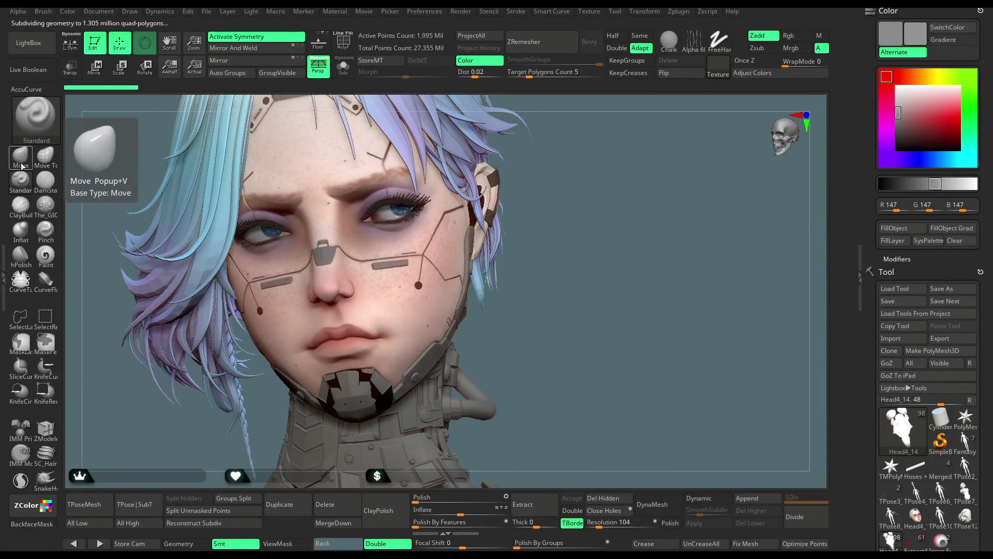
{"action": "mouse_move", "coordinate": [609, 197]}
{"action": "left_mouse_down"}
{"action": "mouse_move", "coordinate": [621, 182]}
{"action": "mouse_move", "coordinate": [453, 269]}
{"action": "left_mouse_up"}
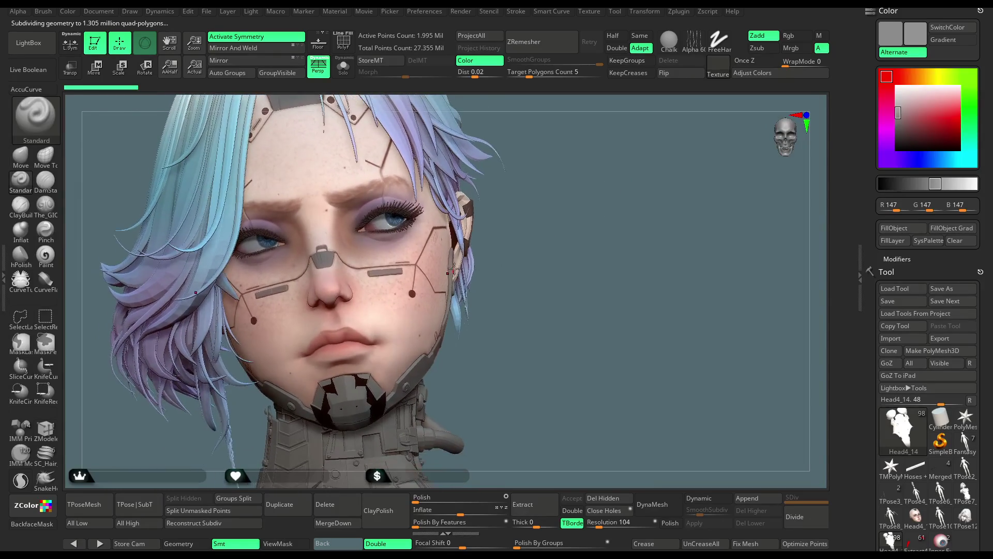
{"action": "mouse_move", "coordinate": [530, 210]}
{"action": "left_mouse_down"}
{"action": "mouse_move", "coordinate": [544, 250]}
{"action": "mouse_move", "coordinate": [409, 264]}
{"action": "left_mouse_up"}
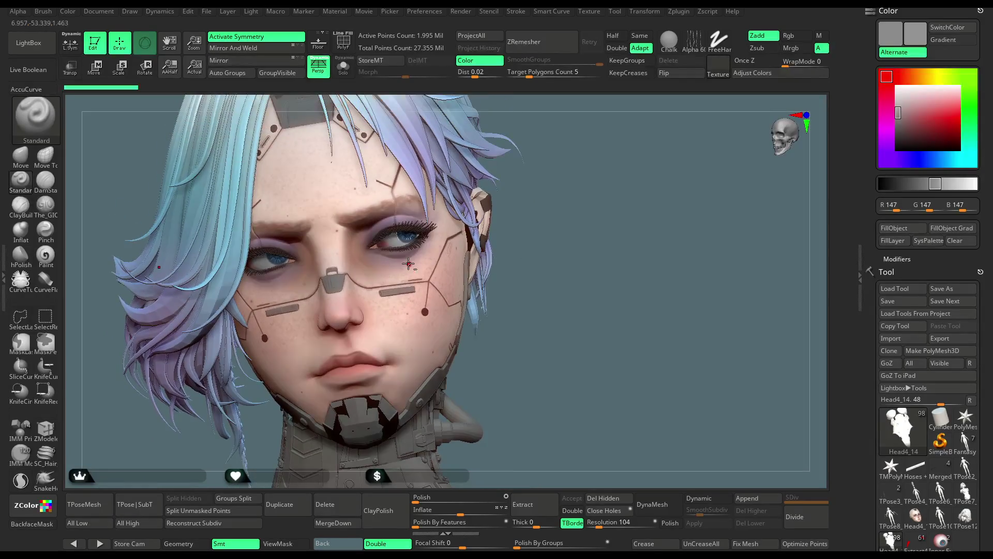
{"action": "scroll", "coordinate": [453, 249], "scroll_direction": "up", "scroll_amount": 5}
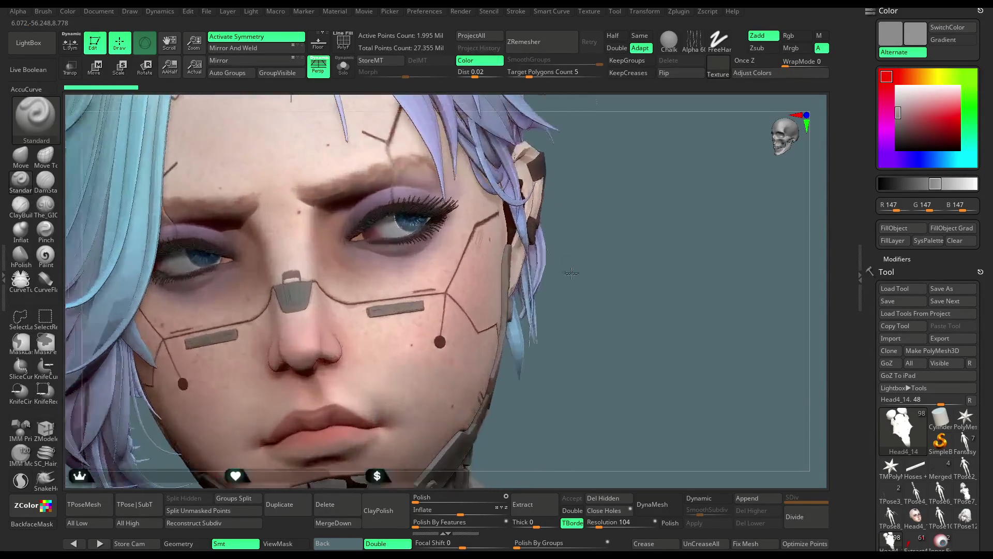
{"action": "mouse_move", "coordinate": [707, 175]}
{"action": "left_mouse_down"}
{"action": "mouse_move", "coordinate": [676, 222]}
{"action": "mouse_move", "coordinate": [674, 194]}
{"action": "mouse_move", "coordinate": [665, 211]}
{"action": "mouse_move", "coordinate": [659, 183]}
{"action": "mouse_move", "coordinate": [616, 240]}
{"action": "mouse_move", "coordinate": [617, 230]}
{"action": "mouse_move", "coordinate": [606, 235]}
{"action": "mouse_move", "coordinate": [623, 226]}
{"action": "mouse_move", "coordinate": [604, 219]}
{"action": "left_mouse_up"}
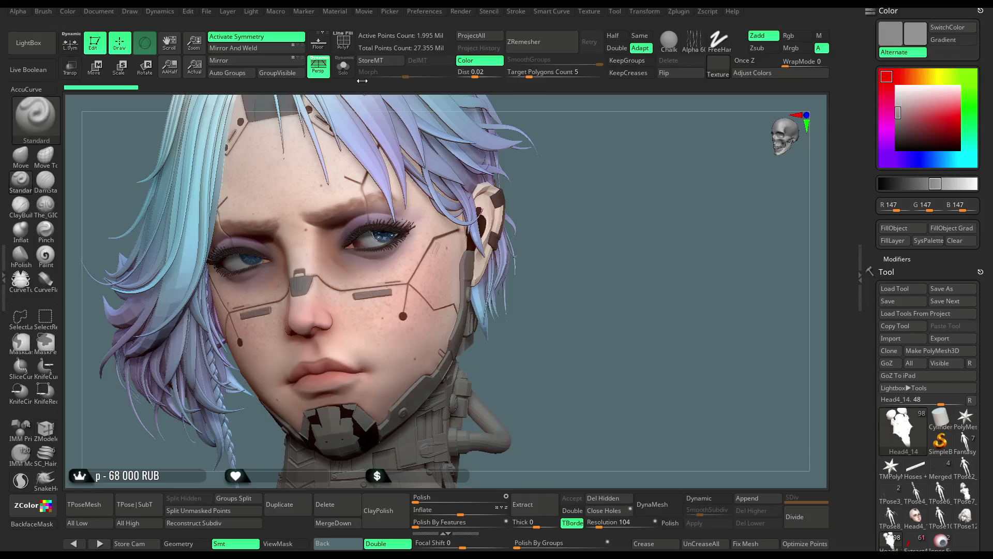
{"action": "left_click", "coordinate": [70, 43]}
Step: Solo the head and reset its symmetry centre on a chin polygon with ZModeler Set Symmetry
{"action": "left_click", "coordinate": [344, 68]}
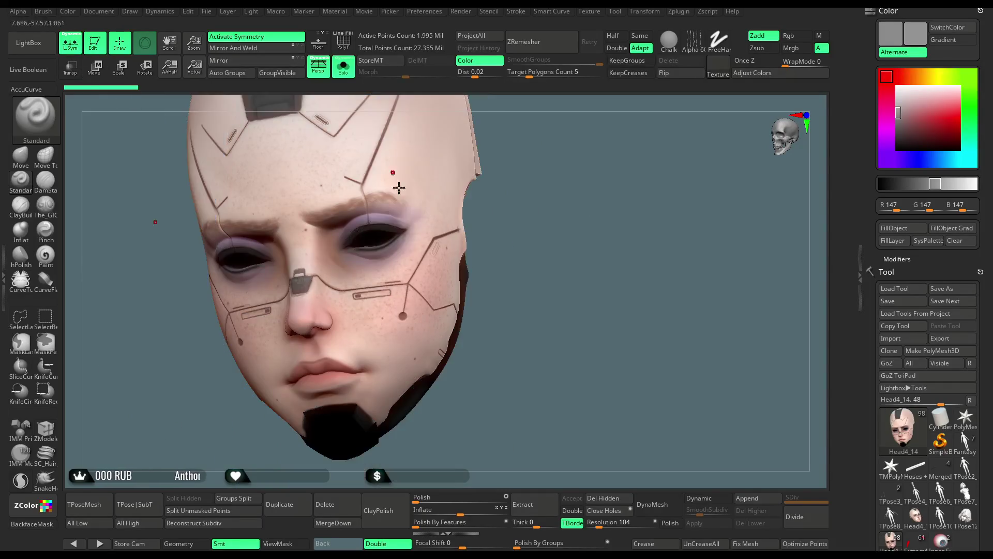
{"action": "mouse_move", "coordinate": [590, 199]}
{"action": "left_mouse_down"}
{"action": "mouse_move", "coordinate": [588, 222]}
{"action": "mouse_move", "coordinate": [647, 181]}
{"action": "mouse_move", "coordinate": [533, 184]}
{"action": "left_mouse_up"}
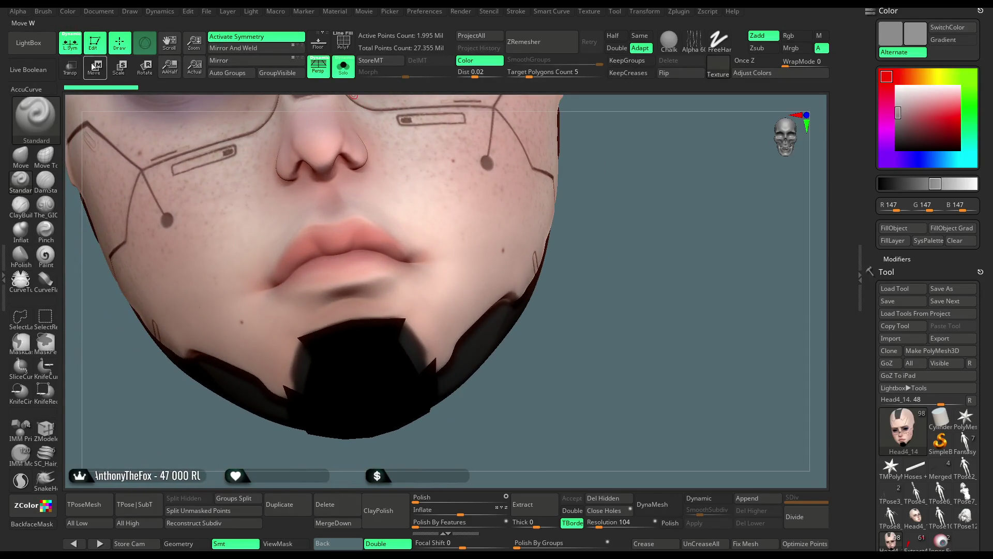
{"action": "left_click", "coordinate": [232, 41]}
{"action": "left_click", "coordinate": [45, 428]}
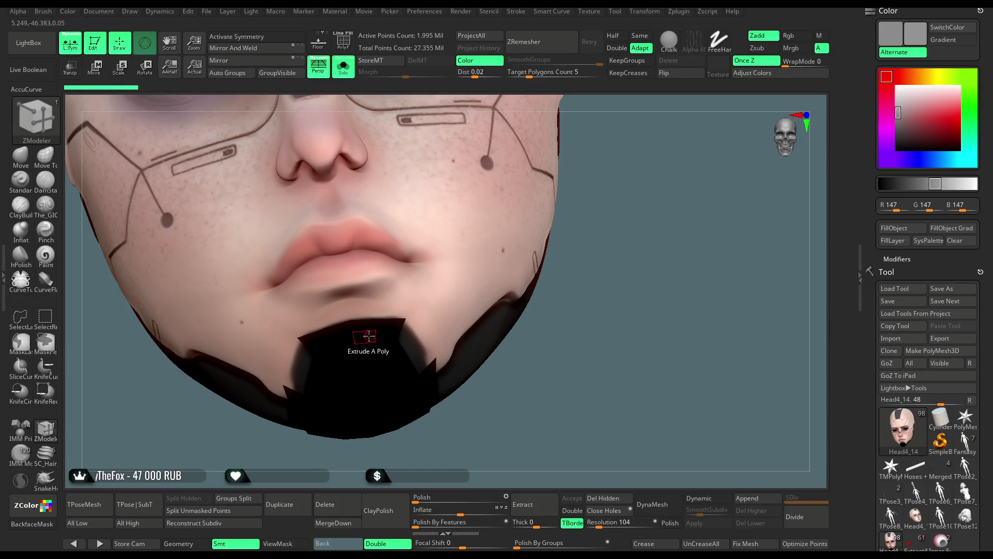
{"action": "key", "text": "space"}
{"action": "left_click", "coordinate": [455, 235]}
{"action": "mouse_move", "coordinate": [584, 217]}
{"action": "left_mouse_down", "text": "alt"}
{"action": "mouse_move", "coordinate": [610, 209]}
{"action": "mouse_move", "coordinate": [684, 293]}
{"action": "mouse_move", "coordinate": [691, 162]}
{"action": "left_mouse_up", "text": "alt"}
{"action": "left_click", "coordinate": [342, 349]}
{"action": "key", "text": "w"}
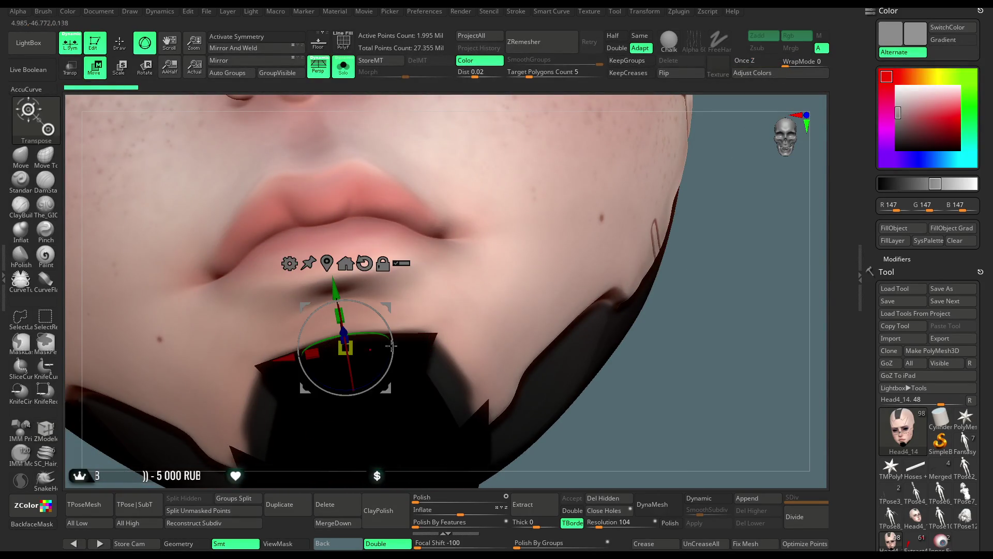
{"action": "left_click_drag", "start_coordinate": [669, 337], "coordinate": [367, 179], "text": "alt"}
{"action": "left_click", "coordinate": [119, 47]}
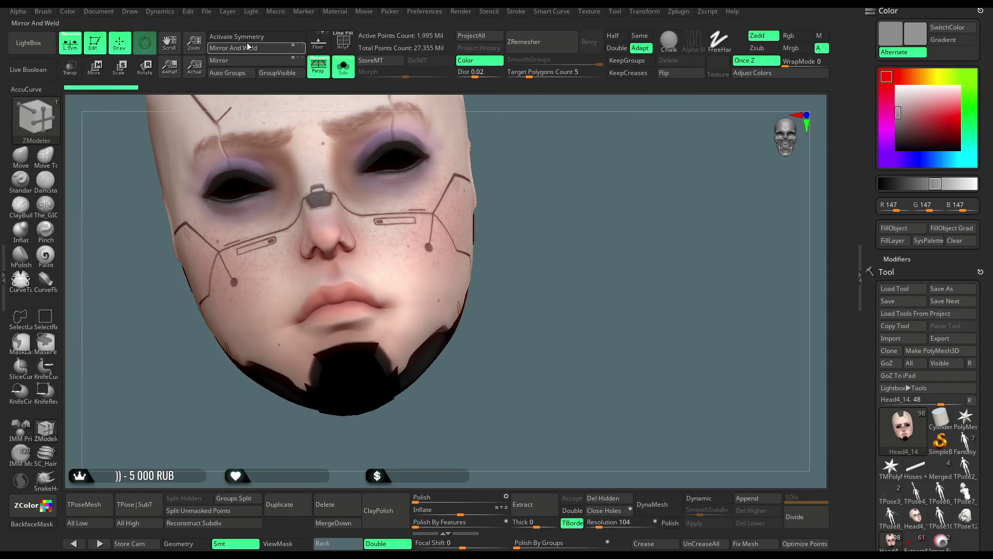
{"action": "left_click", "coordinate": [236, 37]}
{"action": "left_click_drag", "start_coordinate": [372, 134], "coordinate": [567, 265], "text": "alt"}
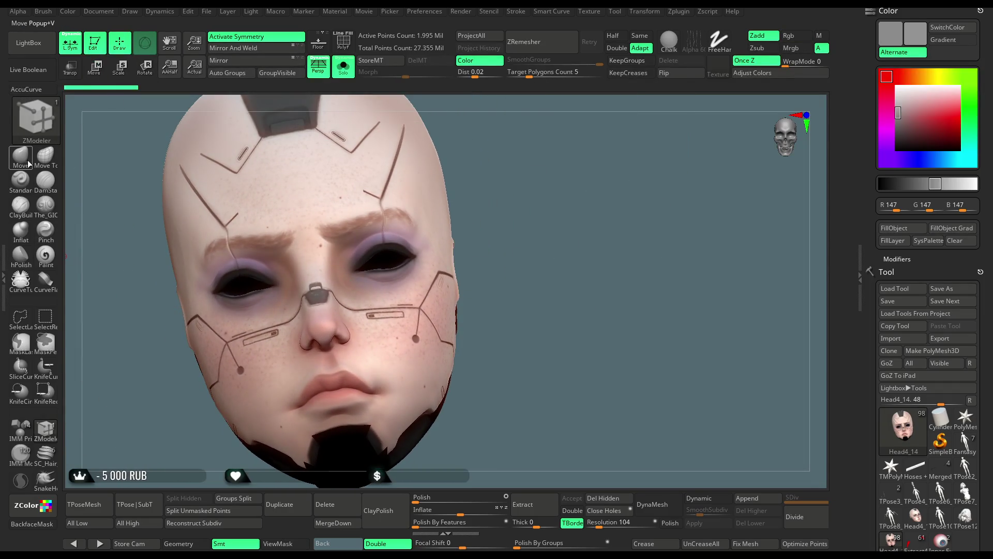
Step: Push the eyebrow and crease into shape with the Move brush at size about 223
{"action": "key", "text": "b"}
{"action": "key", "text": "m"}
{"action": "key", "text": "v"}
{"action": "key", "text": "space"}
{"action": "mouse_move", "coordinate": [495, 240]}
{"action": "left_mouse_down"}
{"action": "mouse_move", "coordinate": [522, 241]}
{"action": "mouse_move", "coordinate": [616, 206]}
{"action": "mouse_move", "coordinate": [603, 205]}
{"action": "left_mouse_up"}
{"action": "key", "text": "space"}
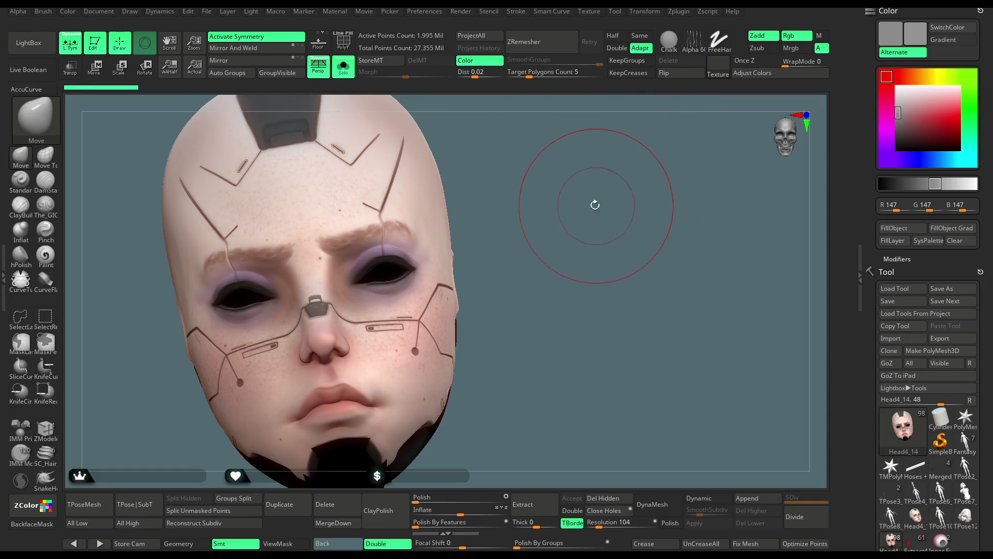
{"action": "scroll", "coordinate": [581, 212], "scroll_direction": "up", "scroll_amount": 5}
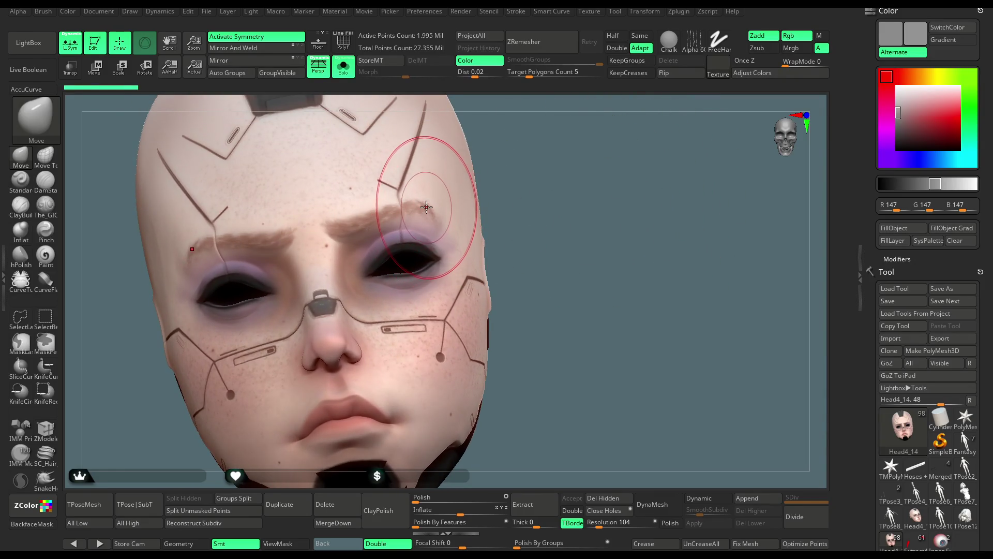
{"action": "left_click_drag", "start_coordinate": [429, 212], "coordinate": [426, 206]}
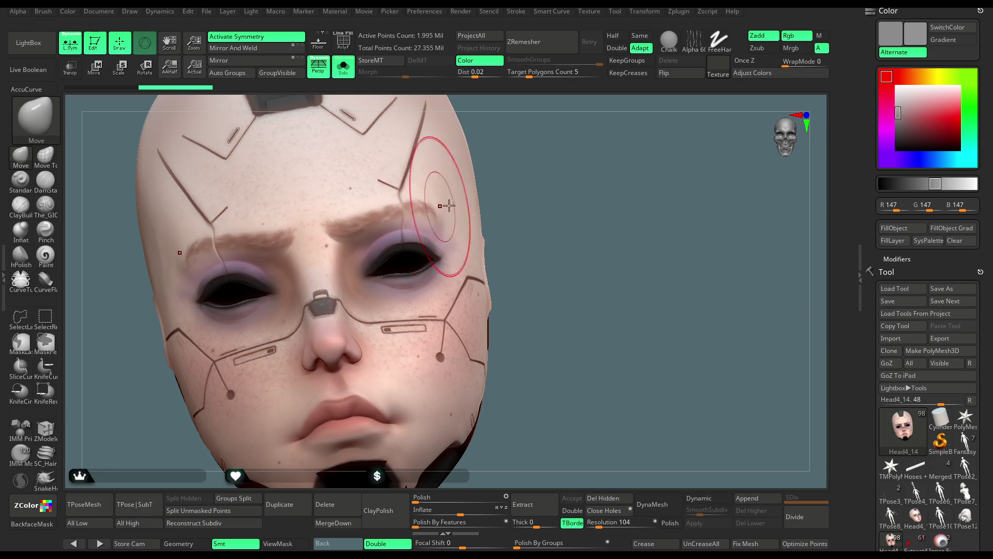
Step: Turn the head upright to face front and show the hair, eyes and neck again
{"action": "mouse_move", "coordinate": [587, 229]}
{"action": "left_mouse_down"}
{"action": "mouse_move", "coordinate": [575, 179]}
{"action": "mouse_move", "coordinate": [613, 306]}
{"action": "left_mouse_up"}
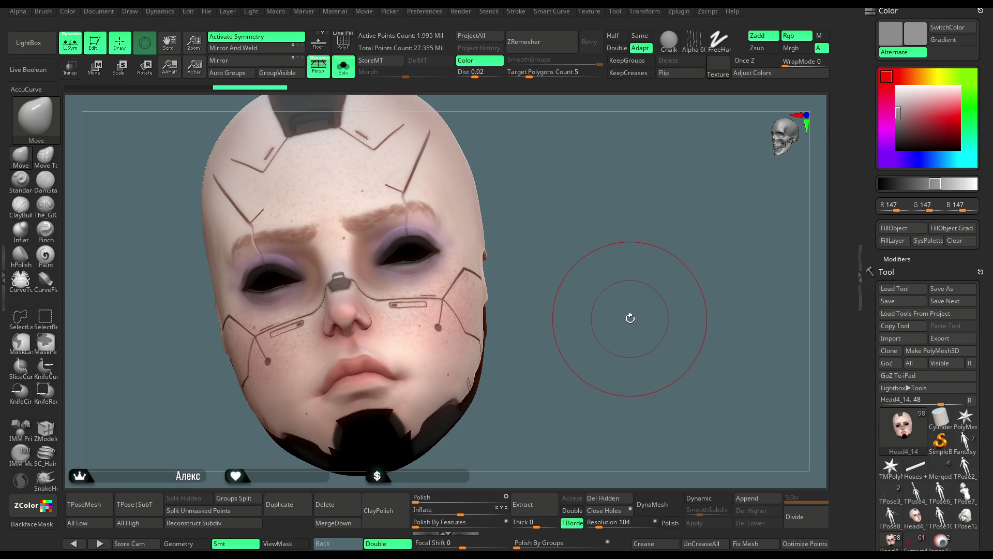
{"action": "left_click_drag", "start_coordinate": [646, 184], "coordinate": [605, 177]}
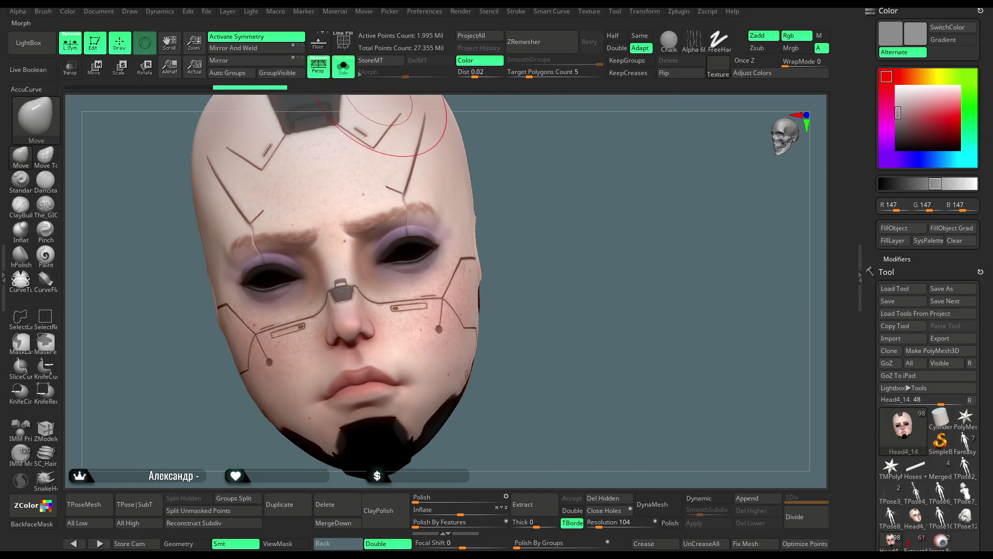
{"action": "left_click", "coordinate": [343, 68]}
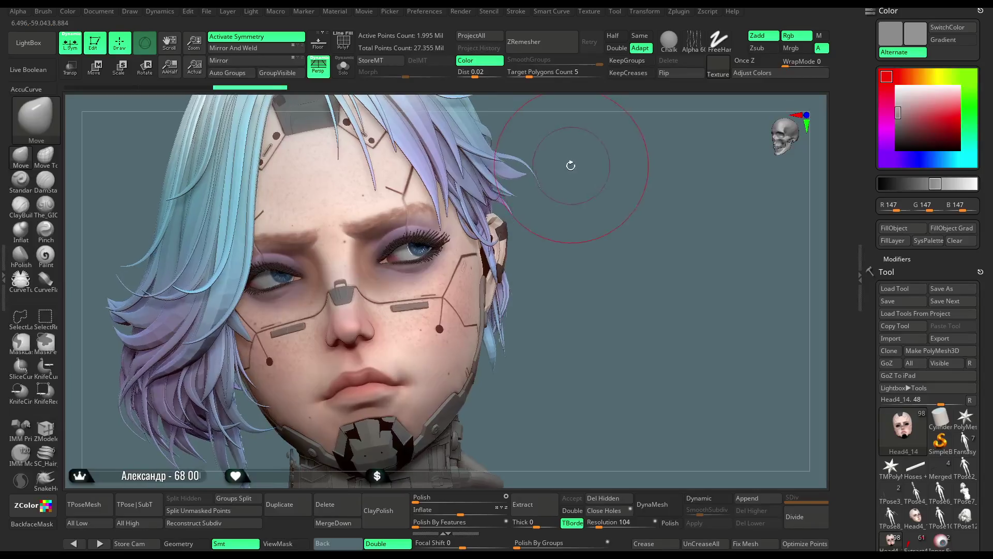
{"action": "left_click", "coordinate": [343, 67]}
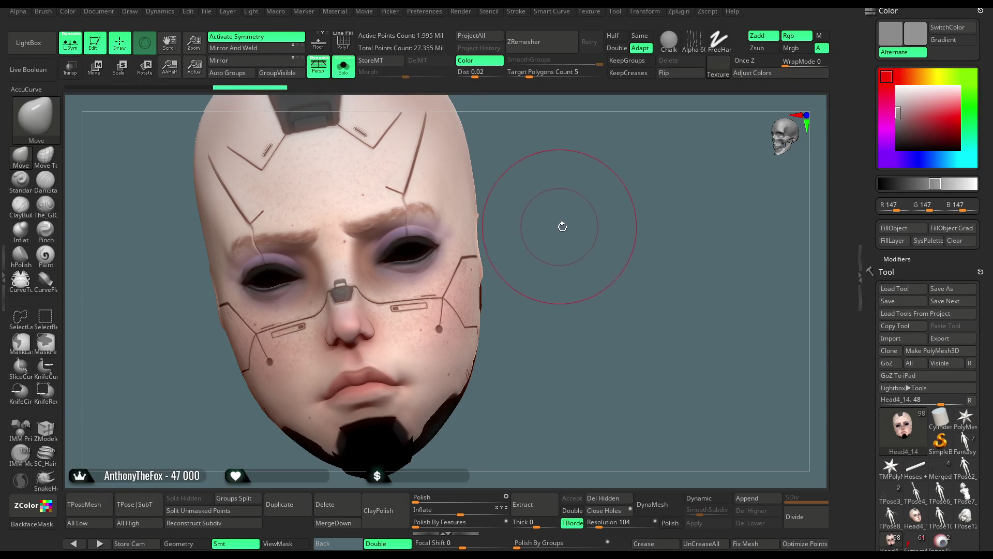
{"action": "left_click", "coordinate": [343, 66]}
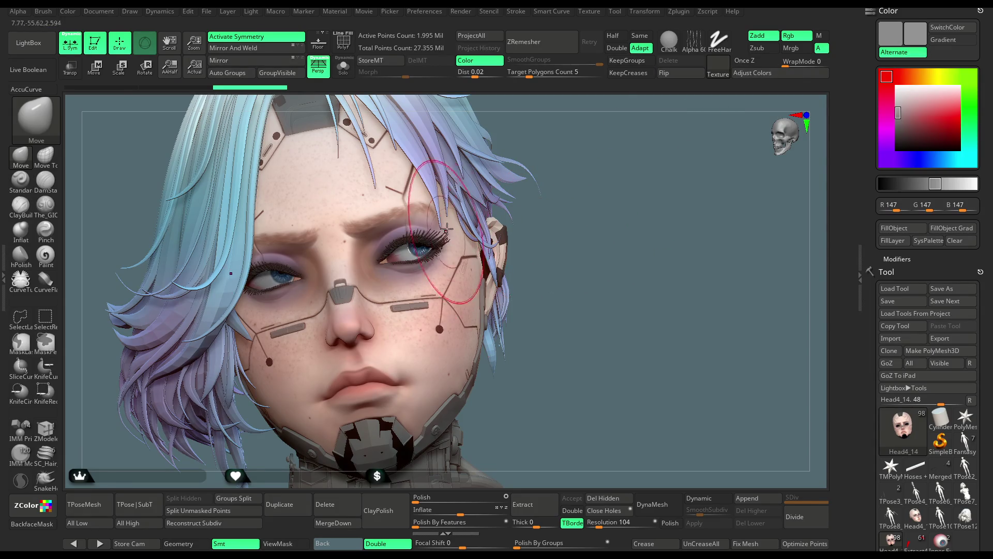
Step: Isolate Head4_14, inspect the eye area from the side and above, and snap to a front view
{"action": "left_click", "coordinate": [344, 72]}
{"action": "left_click_drag", "start_coordinate": [518, 165], "coordinate": [429, 234]}
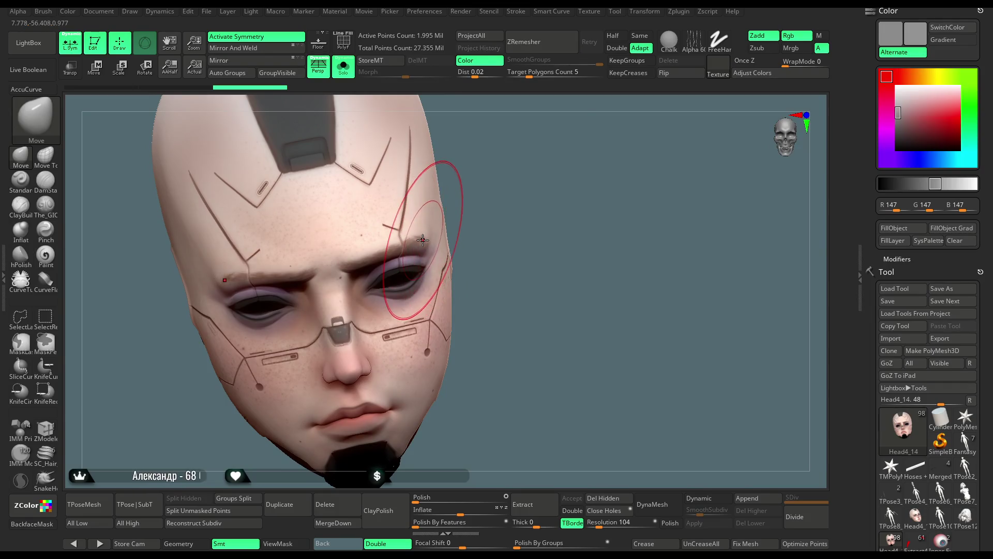
{"action": "mouse_move", "coordinate": [492, 177]}
{"action": "left_mouse_down"}
{"action": "mouse_move", "coordinate": [465, 218]}
{"action": "mouse_move", "coordinate": [497, 218]}
{"action": "left_mouse_up"}
{"action": "key", "text": "space"}
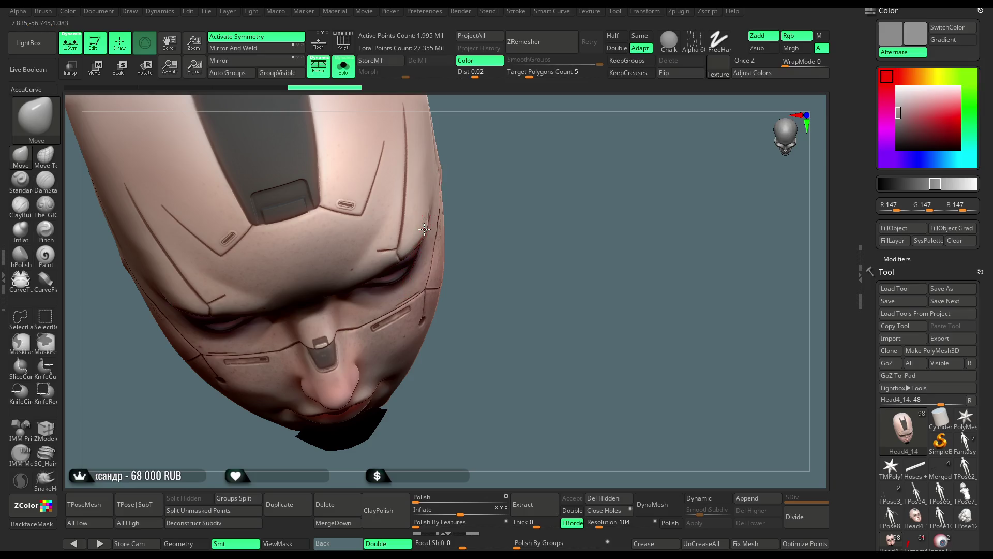
{"action": "left_click_drag", "start_coordinate": [510, 177], "coordinate": [508, 135], "text": "shift"}
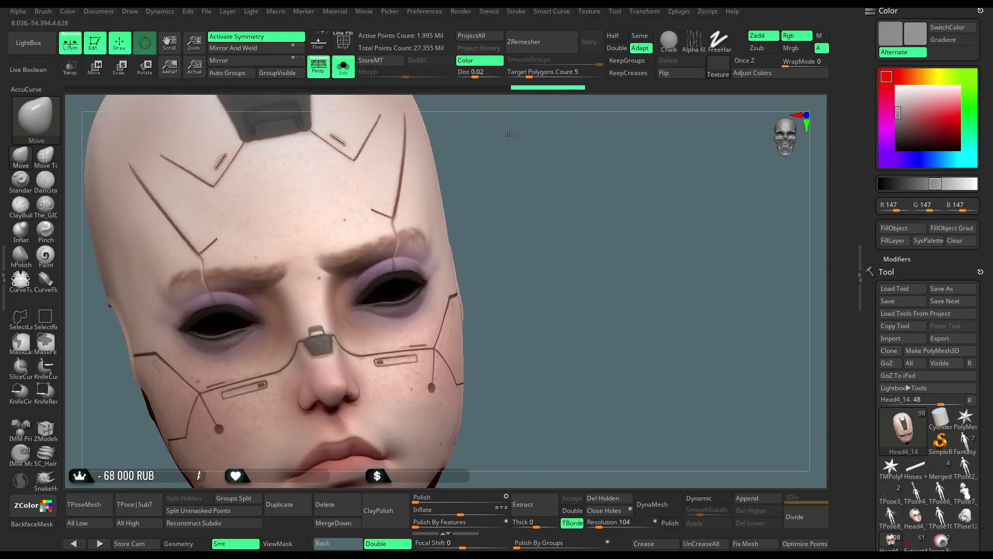
{"action": "key", "text": "f"}
{"action": "left_click", "coordinate": [343, 68]}
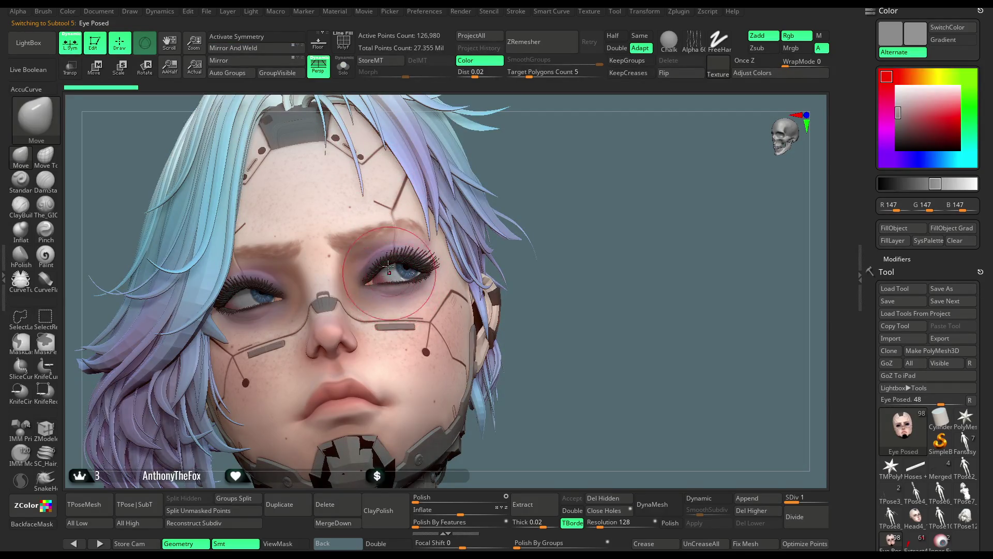
Step: Mask one eyeball, invert the mask, and rotate the free eye with the Transpose gizmo
{"action": "left_click", "coordinate": [349, 72]}
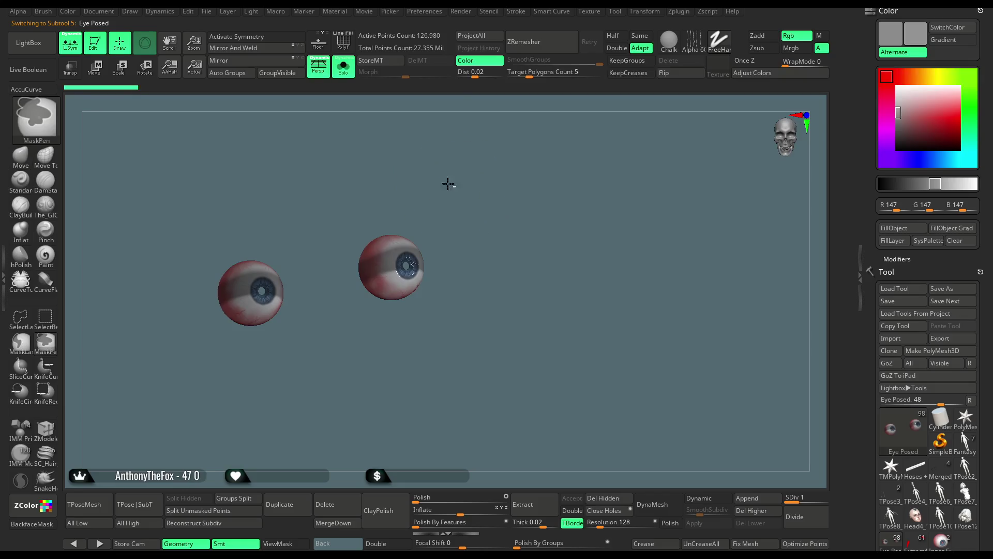
{"action": "left_click_drag", "start_coordinate": [347, 298], "coordinate": [347, 297]}
{"action": "left_click", "coordinate": [429, 218], "text": "ctrl"}
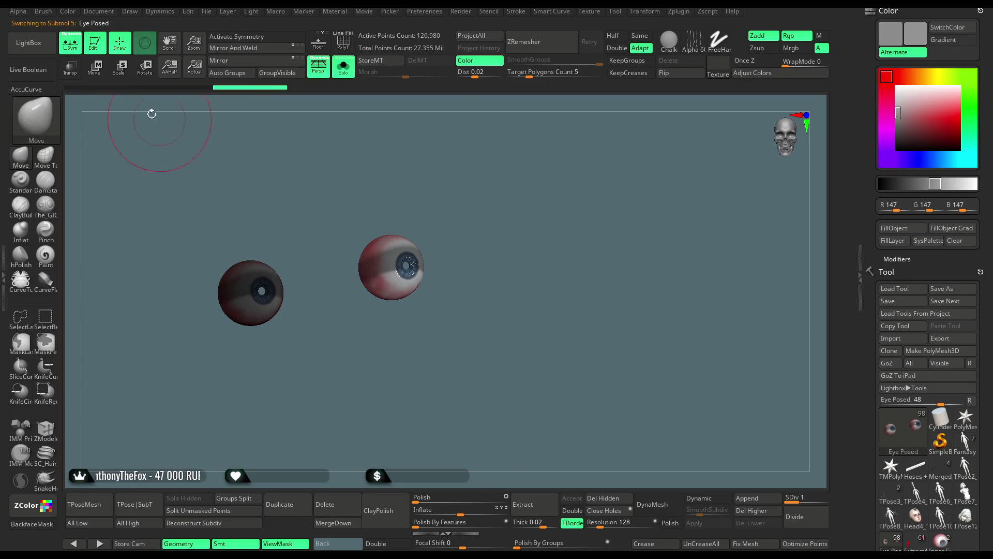
{"action": "left_click", "coordinate": [340, 72]}
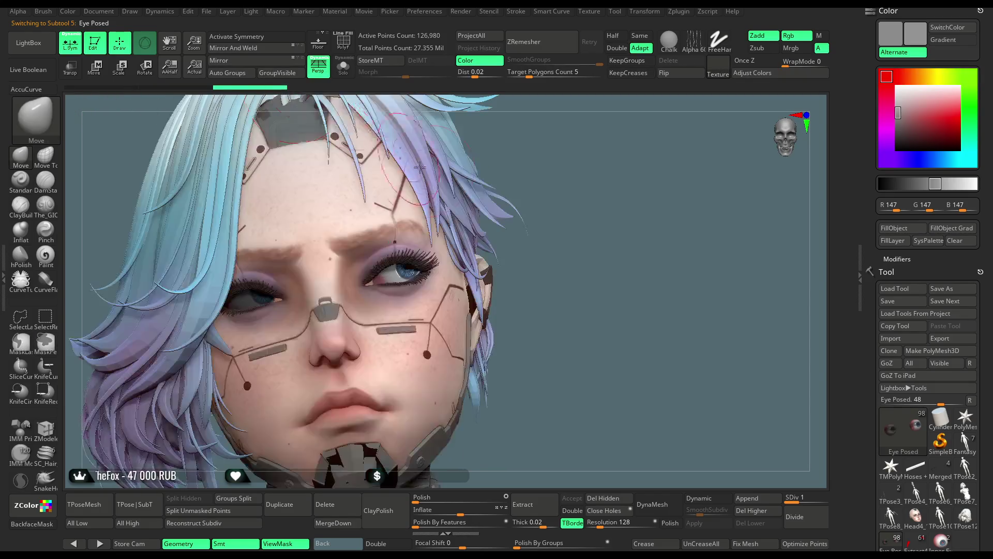
{"action": "left_click", "coordinate": [98, 69]}
{"action": "scroll", "coordinate": [486, 209], "scroll_direction": "up", "scroll_amount": 5}
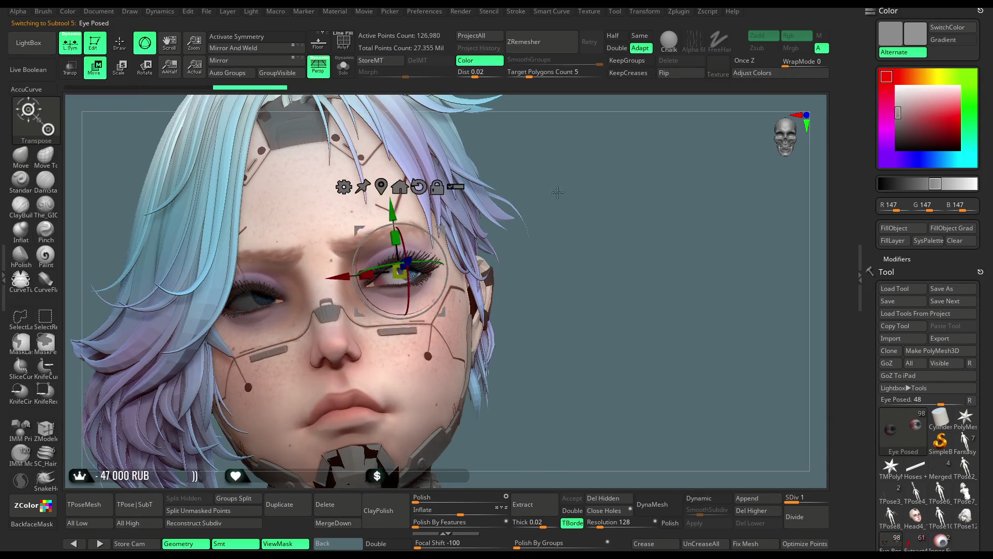
{"action": "left_click_drag", "start_coordinate": [424, 259], "coordinate": [426, 258]}
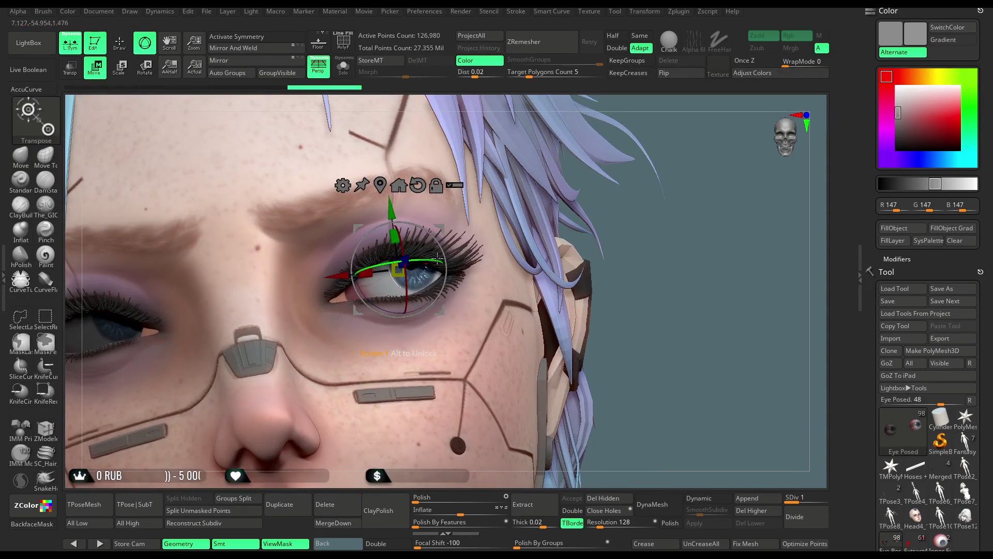
Step: Recentre the gizmo on the eyeball, rotate it slightly more, and return to sculpt mode
{"action": "mouse_move", "coordinate": [595, 238]}
{"action": "left_mouse_down"}
{"action": "mouse_move", "coordinate": [650, 202]}
{"action": "mouse_move", "coordinate": [434, 305]}
{"action": "left_mouse_up"}
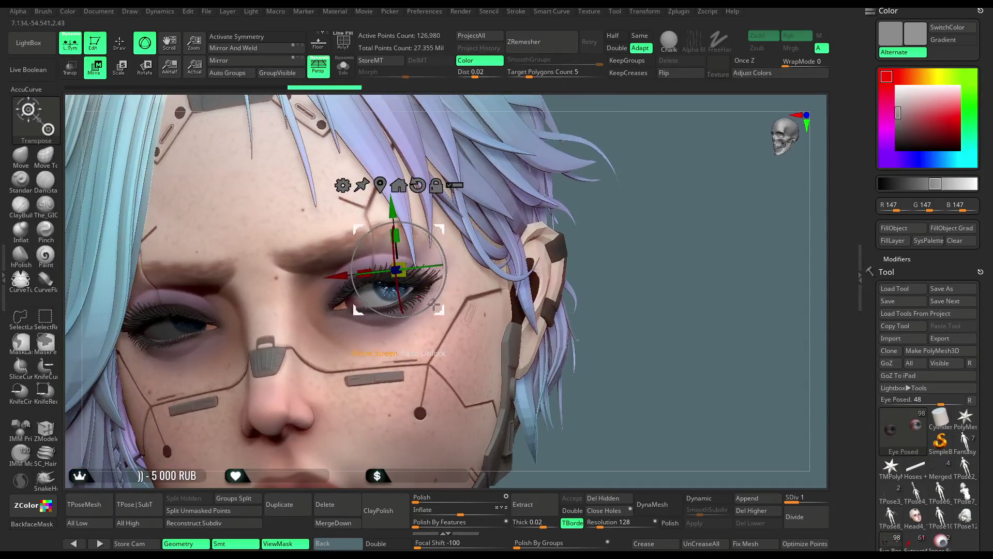
{"action": "left_click", "coordinate": [383, 190]}
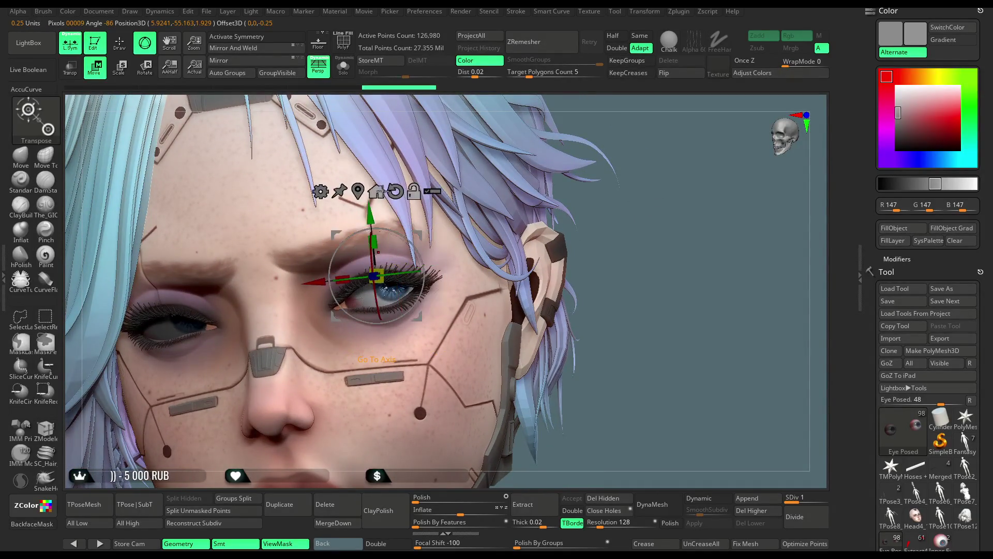
{"action": "left_click_drag", "start_coordinate": [378, 299], "coordinate": [423, 273]}
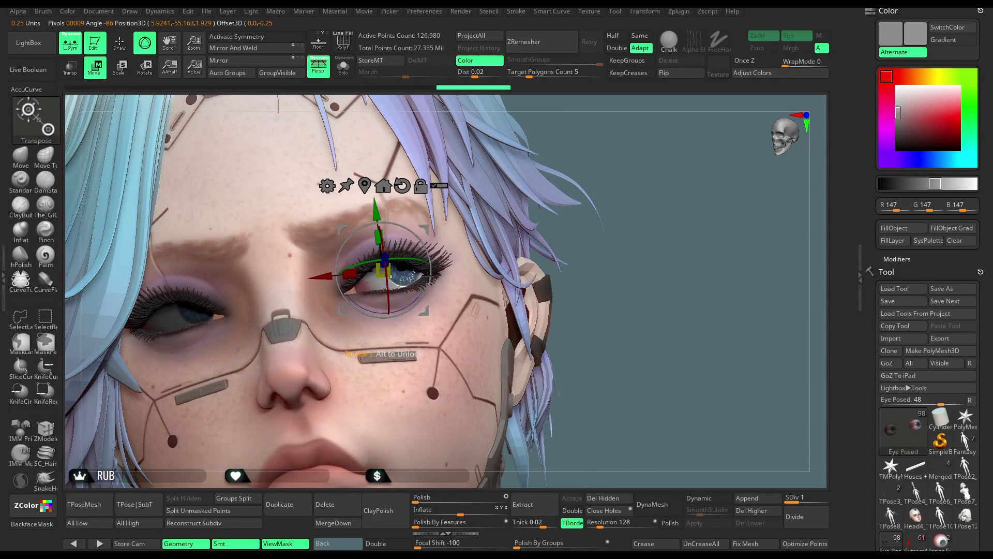
{"action": "mouse_move", "coordinate": [410, 261]}
{"action": "left_mouse_down"}
{"action": "mouse_move", "coordinate": [491, 217]}
{"action": "mouse_move", "coordinate": [670, 168]}
{"action": "mouse_move", "coordinate": [658, 169]}
{"action": "left_mouse_up"}
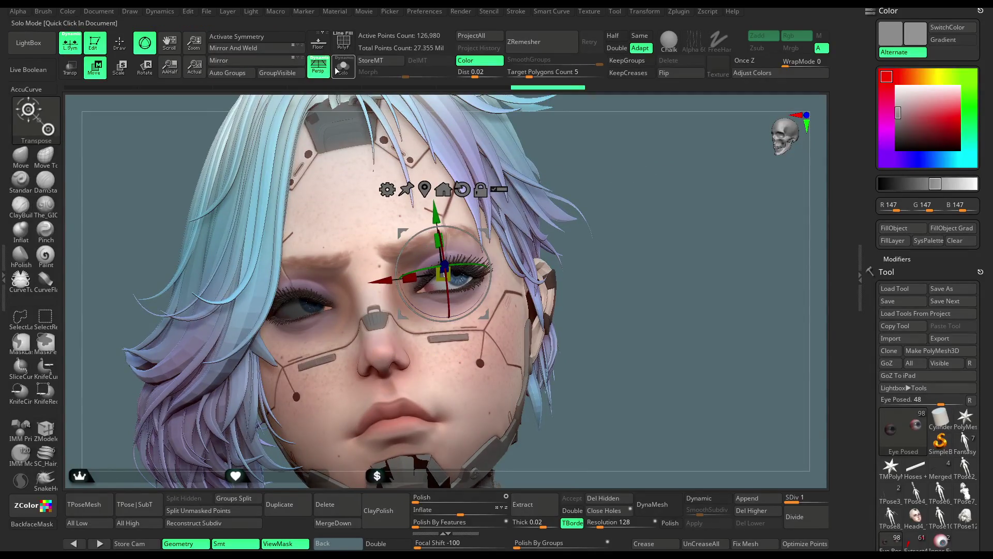
{"action": "left_click", "coordinate": [343, 67]}
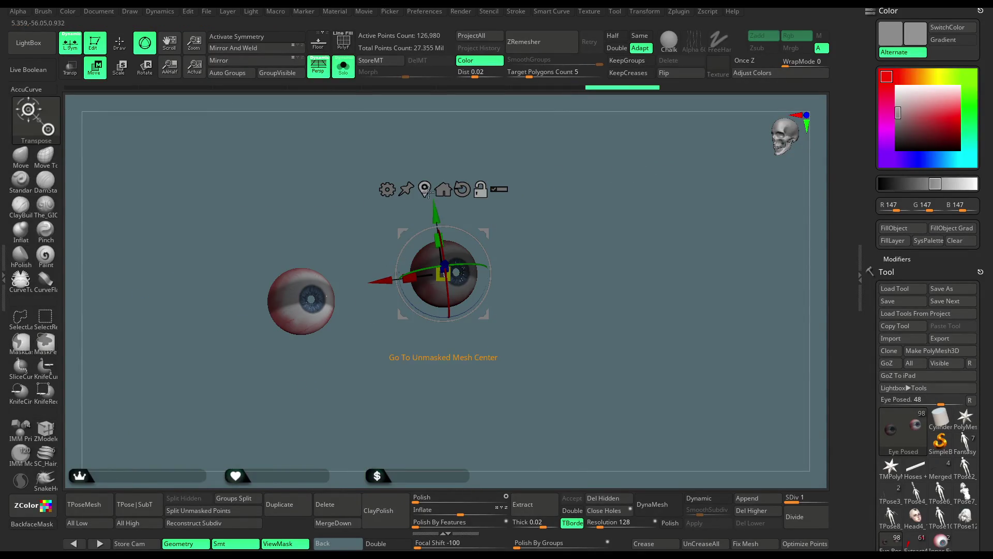
{"action": "left_click", "coordinate": [305, 302], "text": "alt"}
{"action": "left_click", "coordinate": [344, 67]}
{"action": "left_click_drag", "start_coordinate": [329, 287], "coordinate": [322, 291]}
{"action": "mouse_move", "coordinate": [407, 318]}
{"action": "left_mouse_down"}
{"action": "mouse_move", "coordinate": [748, 271]}
{"action": "mouse_move", "coordinate": [652, 279]}
{"action": "mouse_move", "coordinate": [589, 303]}
{"action": "left_mouse_up"}
{"action": "key", "text": "q"}
{"action": "mouse_move", "coordinate": [547, 237]}
{"action": "left_mouse_down"}
{"action": "mouse_move", "coordinate": [539, 256]}
{"action": "mouse_move", "coordinate": [527, 219]}
{"action": "left_mouse_up"}
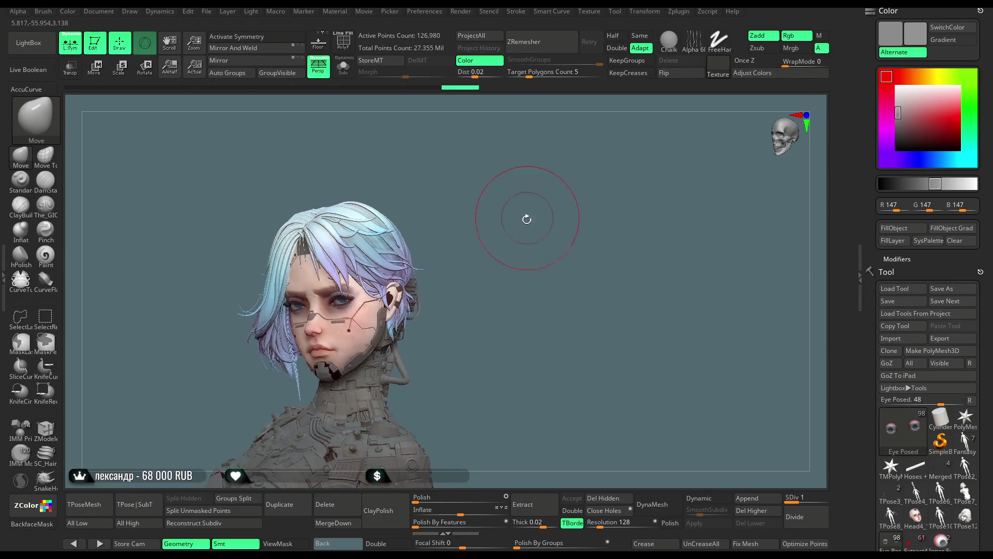
Step: Zoom in on the face from the front, then solo the Eye Posed eyeballs
{"action": "left_click_drag", "start_coordinate": [513, 254], "coordinate": [516, 257]}
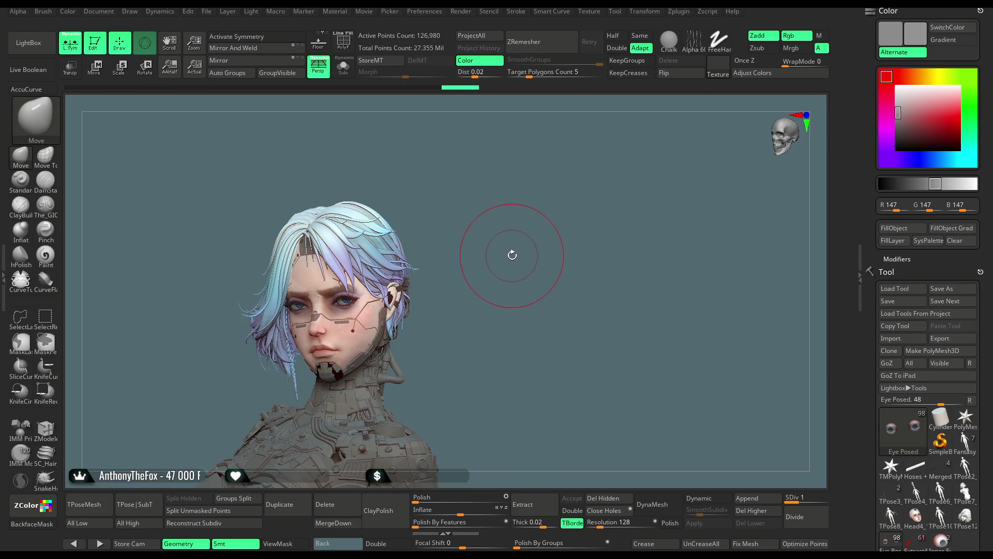
{"action": "left_click_drag", "start_coordinate": [502, 255], "coordinate": [626, 191]}
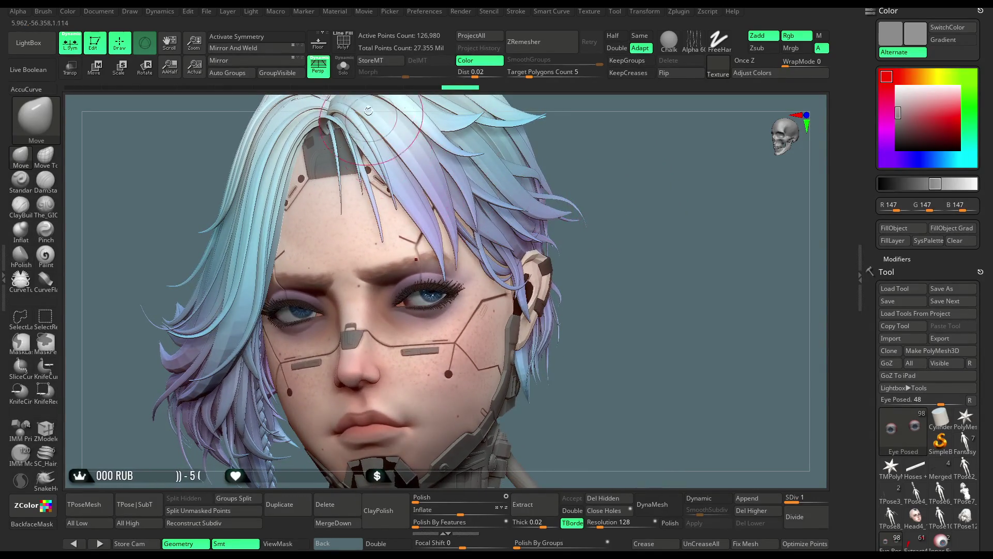
{"action": "left_click", "coordinate": [344, 67]}
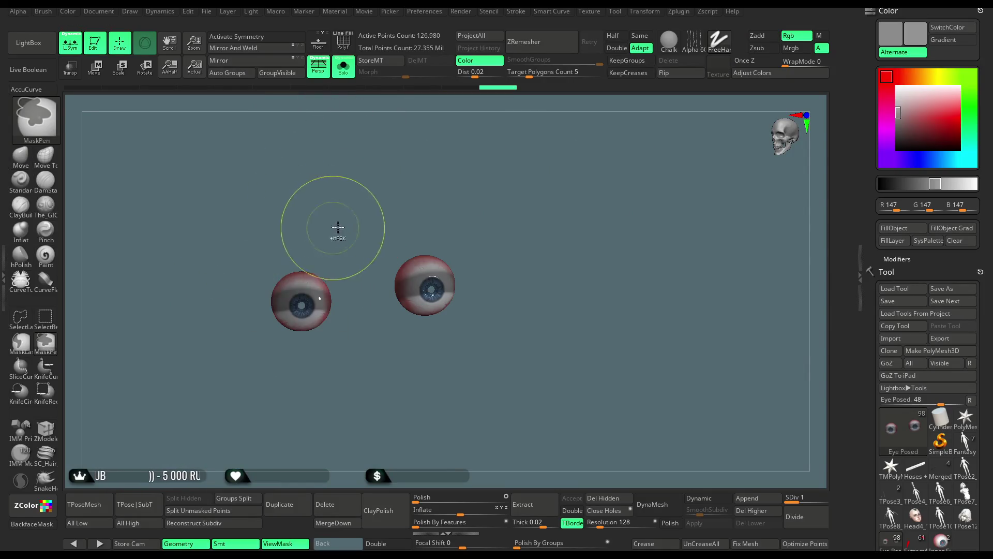
Step: Mask the left eyeball, invert the mask, and rotate the other eye with the Transpose gizmo
{"action": "left_click", "coordinate": [302, 306], "text": "ctrl"}
{"action": "left_click", "coordinate": [350, 220], "text": "ctrl"}
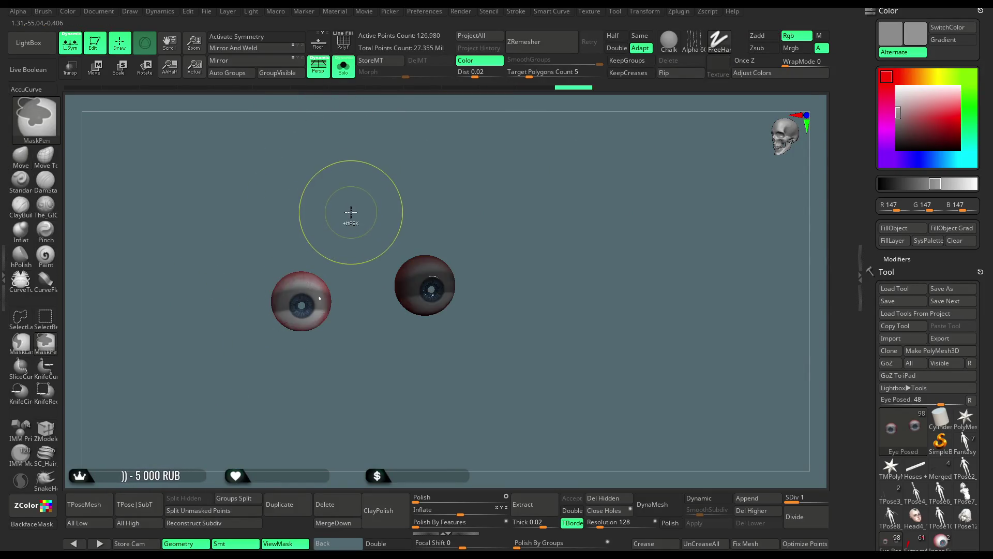
{"action": "left_click", "coordinate": [344, 67]}
{"action": "mouse_move", "coordinate": [616, 182]}
{"action": "left_mouse_down"}
{"action": "mouse_move", "coordinate": [630, 173]}
{"action": "mouse_move", "coordinate": [550, 212]}
{"action": "left_mouse_up"}
{"action": "left_click", "coordinate": [95, 68]}
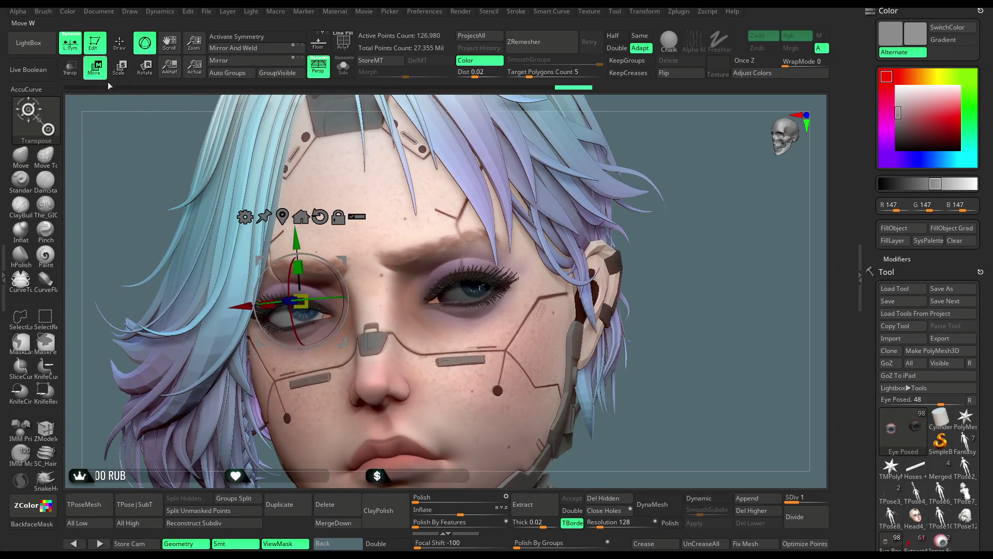
{"action": "left_click_drag", "start_coordinate": [339, 300], "coordinate": [331, 296]}
{"action": "left_click_drag", "start_coordinate": [702, 250], "coordinate": [601, 264]}
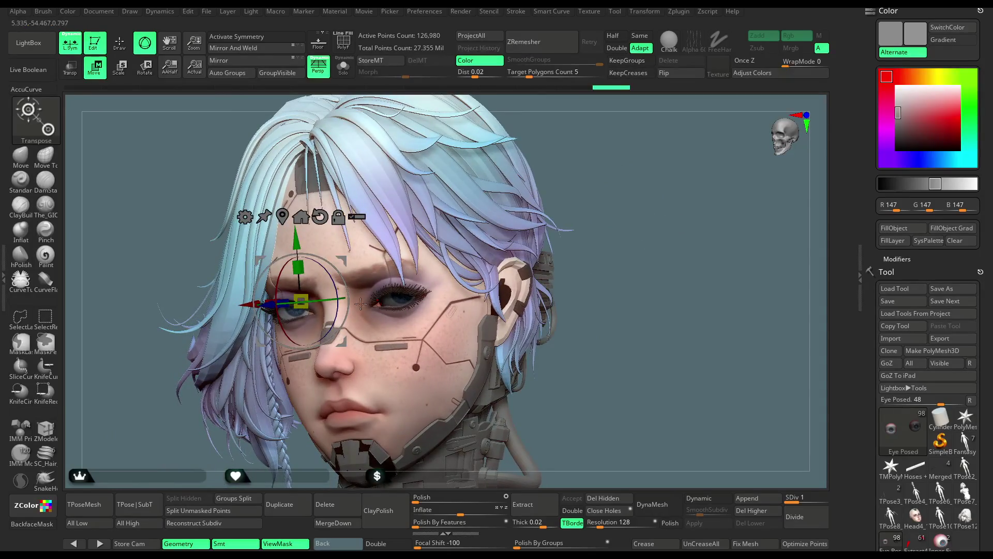
{"action": "left_click_drag", "start_coordinate": [161, 186], "coordinate": [192, 161]}
Step: Recentre the gizmo on the other eye and nudge it slightly to match the gaze
{"action": "left_click", "coordinate": [124, 50]}
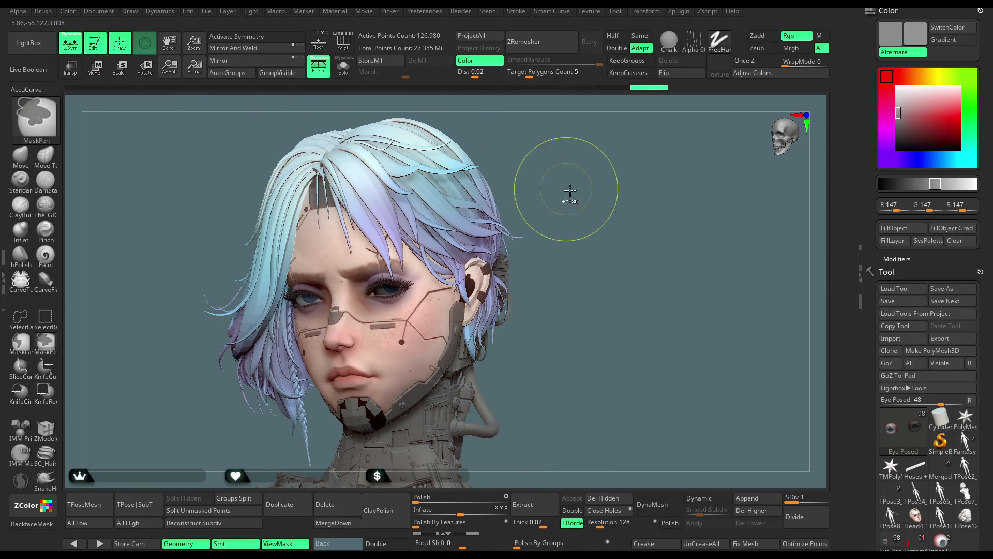
{"action": "mouse_move", "coordinate": [568, 247]}
{"action": "left_mouse_down"}
{"action": "mouse_move", "coordinate": [584, 204]}
{"action": "mouse_move", "coordinate": [575, 216]}
{"action": "mouse_move", "coordinate": [579, 366]}
{"action": "mouse_move", "coordinate": [369, 202]}
{"action": "left_mouse_up"}
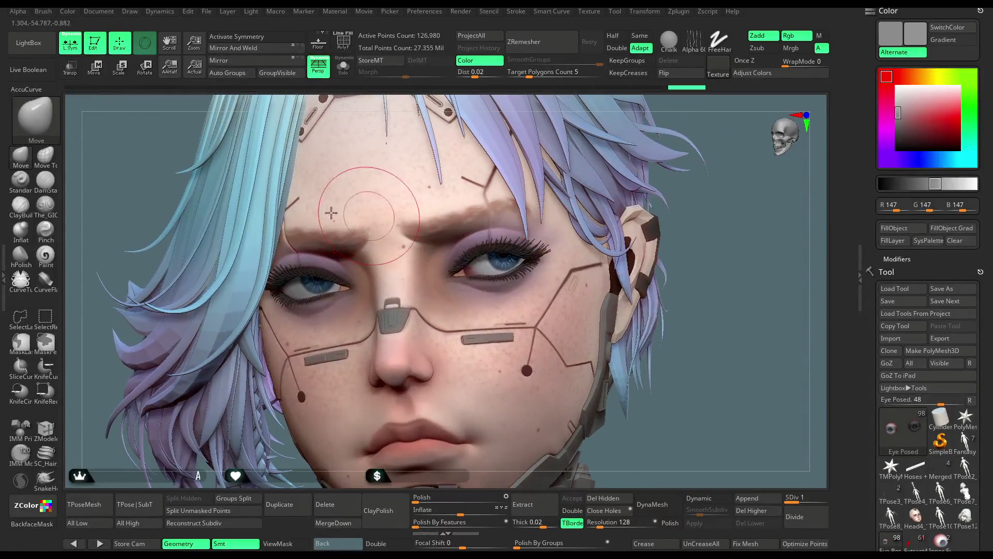
{"action": "left_click", "coordinate": [94, 68]}
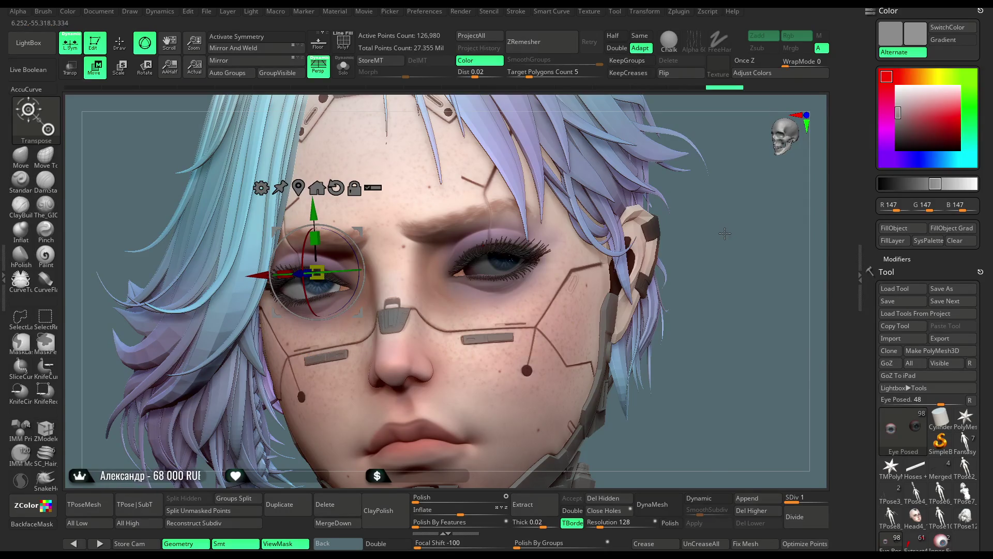
{"action": "left_click", "coordinate": [304, 192]}
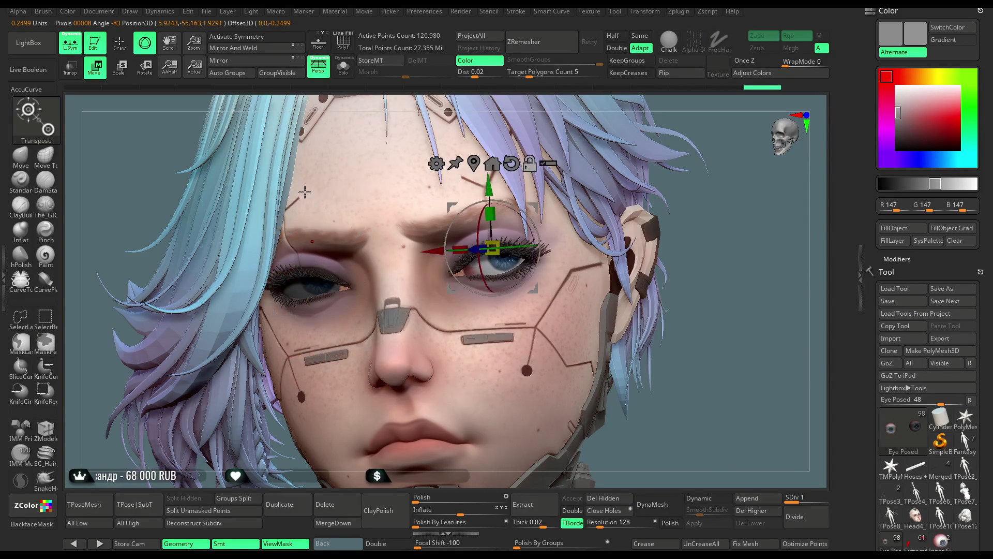
{"action": "left_click_drag", "start_coordinate": [488, 187], "coordinate": [486, 179]}
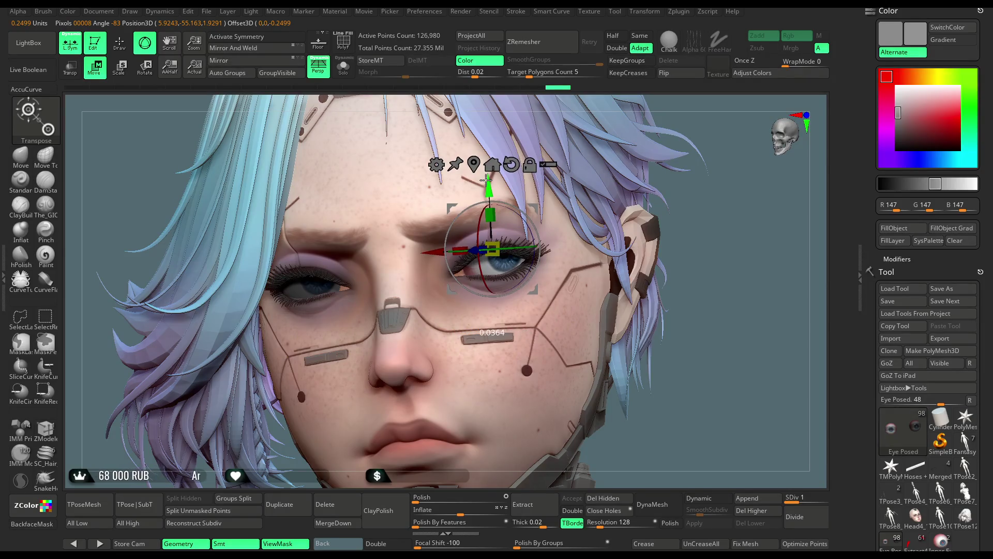
{"action": "mouse_move", "coordinate": [630, 226]}
{"action": "right_mouse_down"}
{"action": "mouse_move", "coordinate": [712, 200]}
{"action": "mouse_move", "coordinate": [641, 175]}
{"action": "right_mouse_up"}
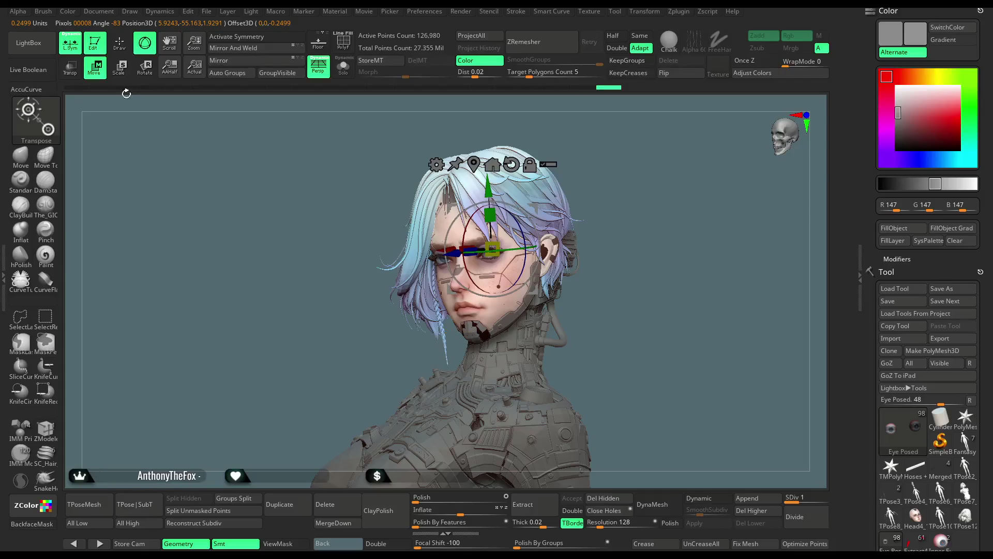
Step: Orbit below the face to check the eyes, then reselect the Head4_14 subtool
{"action": "left_click", "coordinate": [120, 42]}
{"action": "mouse_move", "coordinate": [625, 211]}
{"action": "right_mouse_down"}
{"action": "mouse_move", "coordinate": [623, 193]}
{"action": "mouse_move", "coordinate": [670, 237]}
{"action": "mouse_move", "coordinate": [600, 243]}
{"action": "right_mouse_up"}
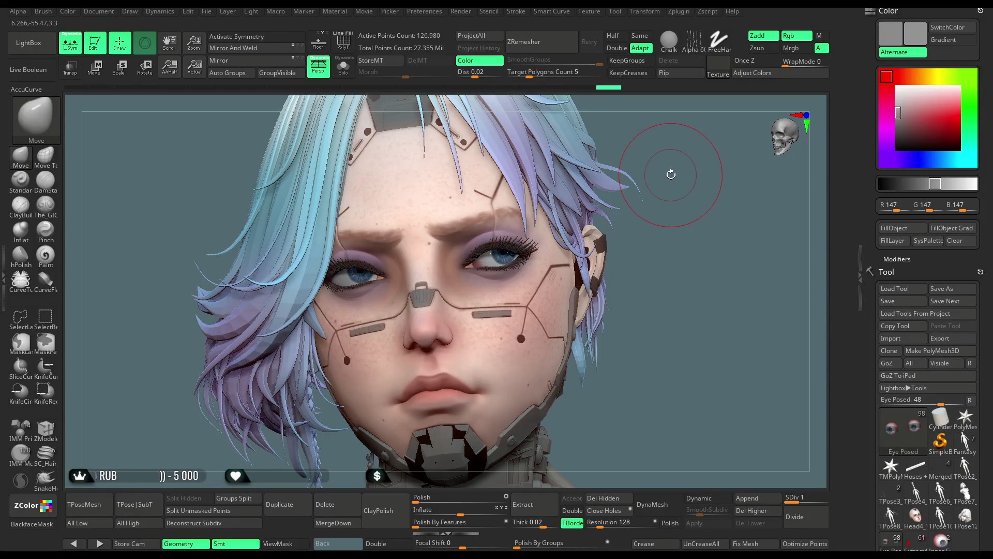
{"action": "mouse_move", "coordinate": [678, 172]}
{"action": "right_mouse_down"}
{"action": "mouse_move", "coordinate": [678, 134]}
{"action": "mouse_move", "coordinate": [670, 155]}
{"action": "right_mouse_up"}
{"action": "left_click", "coordinate": [343, 66]}
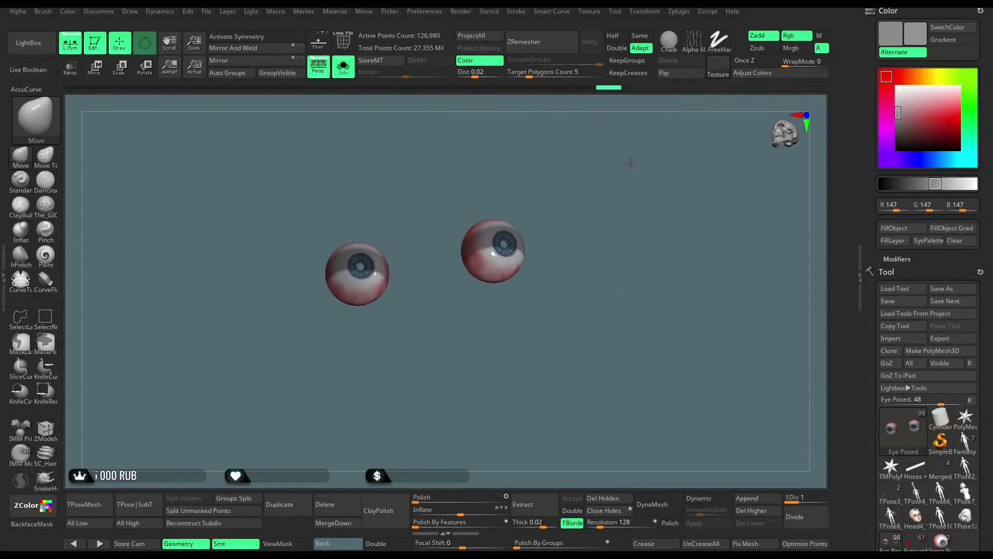
{"action": "left_click", "coordinate": [343, 66]}
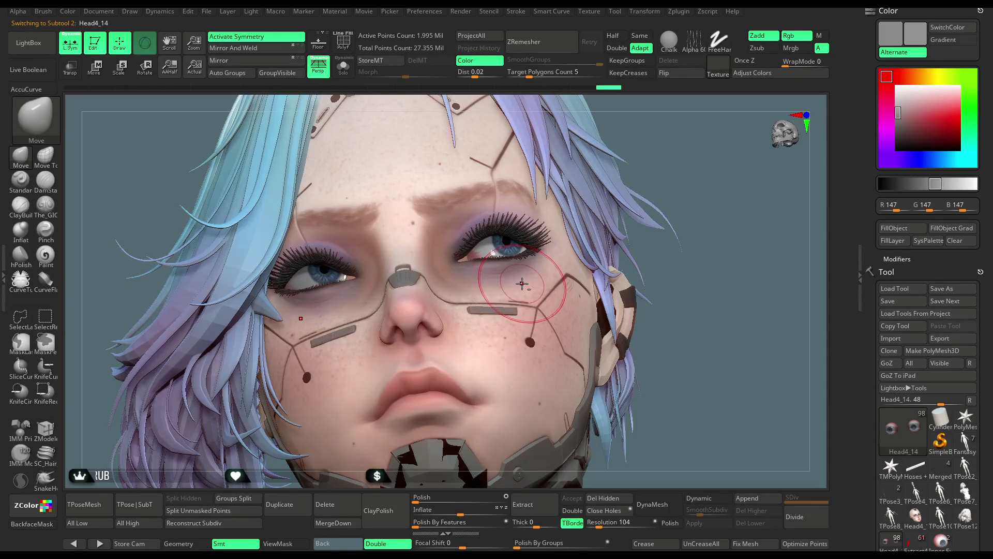
Step: Hide the face's painted colour to view the bare clay head
{"action": "left_click", "coordinate": [343, 67]}
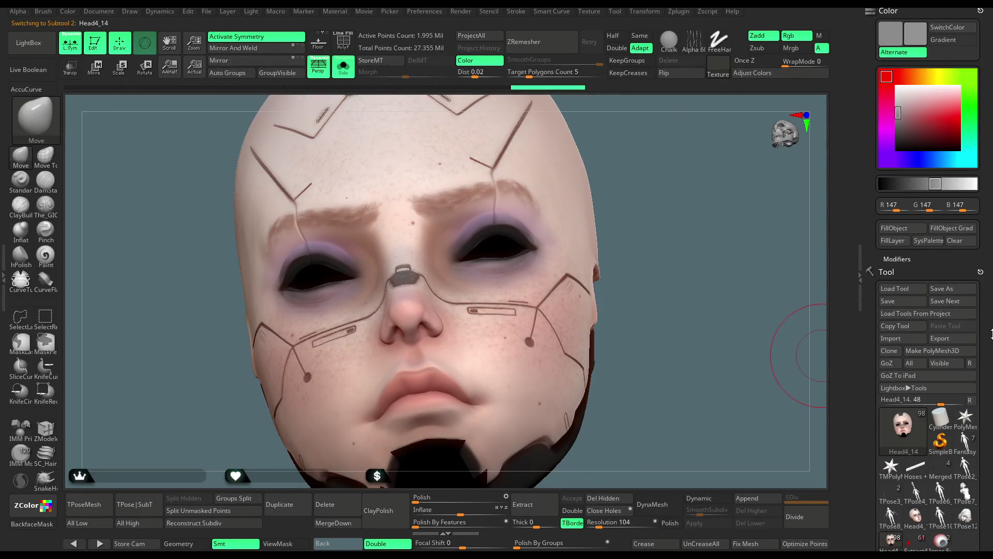
{"action": "left_click", "coordinate": [889, 11]}
{"action": "left_click", "coordinate": [895, 303]}
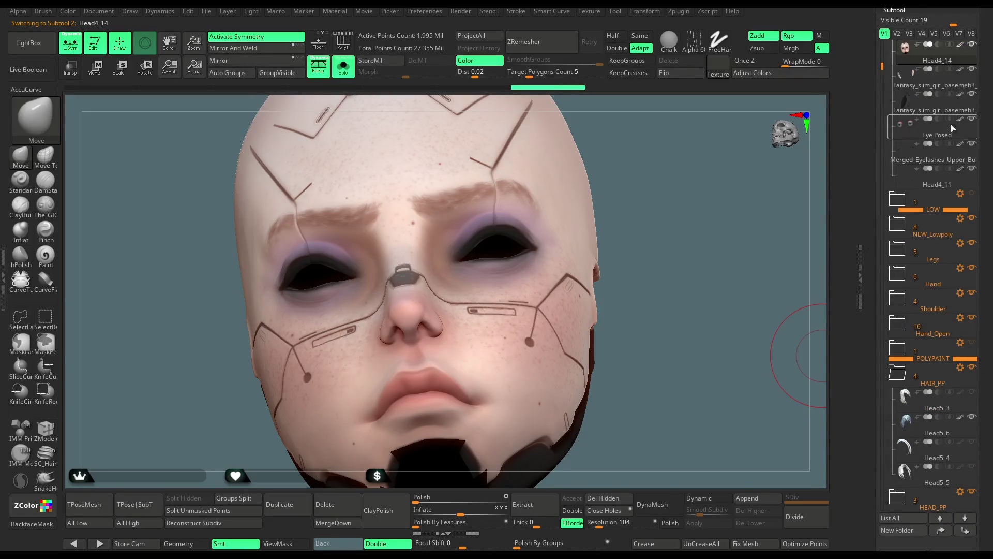
{"action": "left_click", "coordinate": [961, 44]}
{"action": "mouse_move", "coordinate": [659, 295]}
{"action": "left_mouse_down"}
{"action": "mouse_move", "coordinate": [620, 259]}
{"action": "mouse_move", "coordinate": [653, 294]}
{"action": "left_mouse_up"}
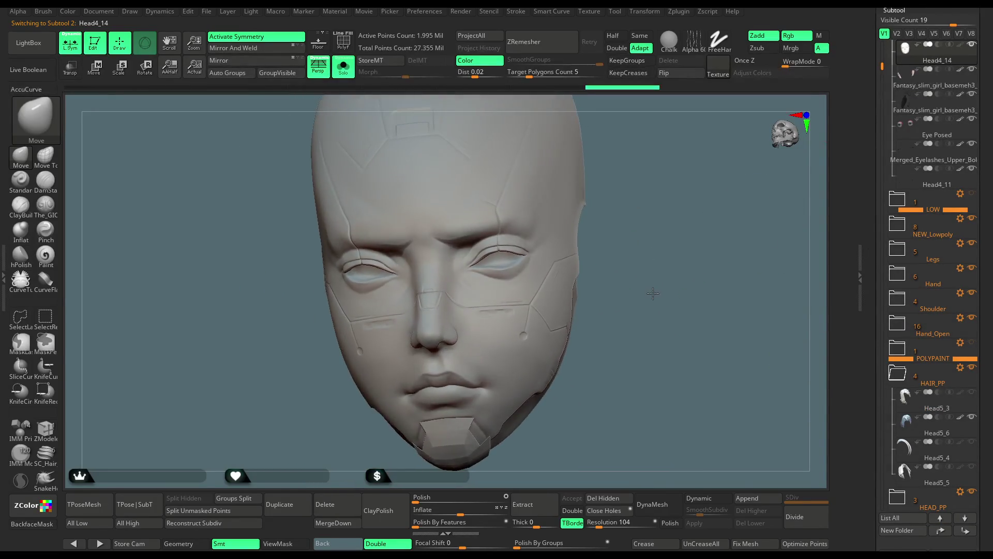
{"action": "left_click", "coordinate": [345, 71]}
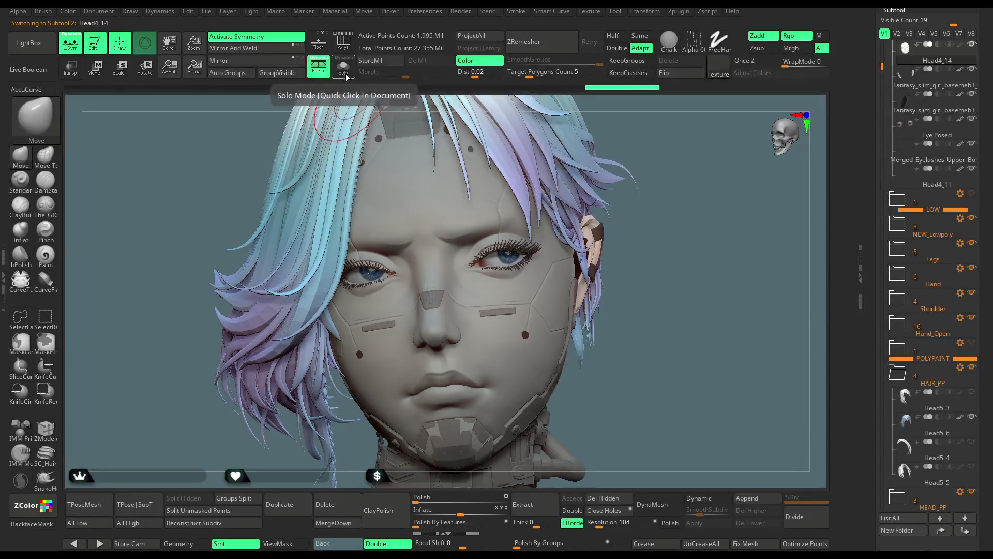
{"action": "left_click_drag", "start_coordinate": [666, 240], "coordinate": [660, 208]}
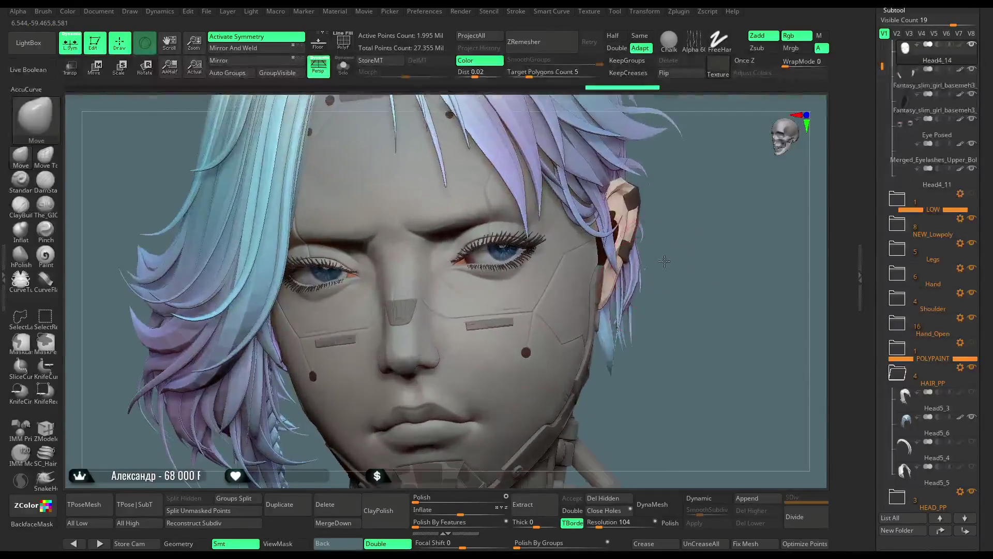
Step: Solo Head4_14, orbit to look down on the face, and select the ClayBuildup brush
{"action": "left_click", "coordinate": [350, 75]}
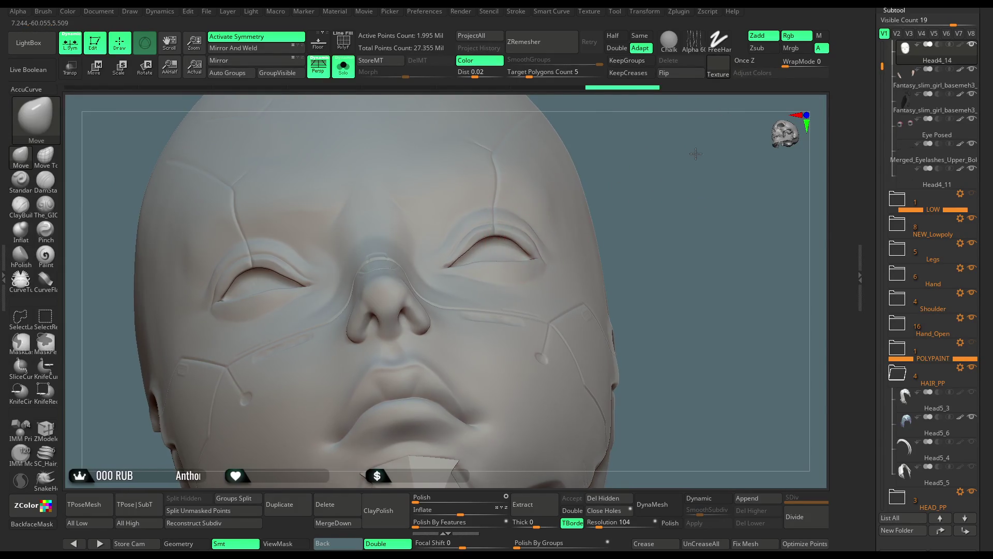
{"action": "left_click_drag", "start_coordinate": [708, 200], "coordinate": [543, 238]}
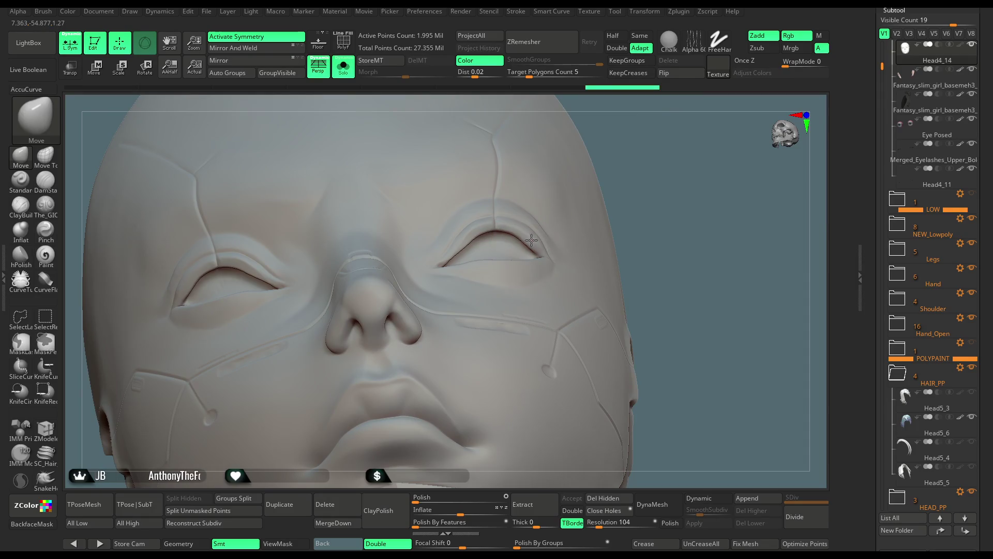
{"action": "mouse_move", "coordinate": [687, 155]}
{"action": "left_mouse_down"}
{"action": "mouse_move", "coordinate": [681, 232]}
{"action": "mouse_move", "coordinate": [660, 166]}
{"action": "mouse_move", "coordinate": [662, 179]}
{"action": "mouse_move", "coordinate": [541, 243]}
{"action": "mouse_move", "coordinate": [595, 220]}
{"action": "mouse_move", "coordinate": [664, 209]}
{"action": "mouse_move", "coordinate": [647, 220]}
{"action": "mouse_move", "coordinate": [632, 204]}
{"action": "mouse_move", "coordinate": [667, 213]}
{"action": "mouse_move", "coordinate": [657, 180]}
{"action": "mouse_move", "coordinate": [668, 230]}
{"action": "mouse_move", "coordinate": [621, 238]}
{"action": "left_mouse_up"}
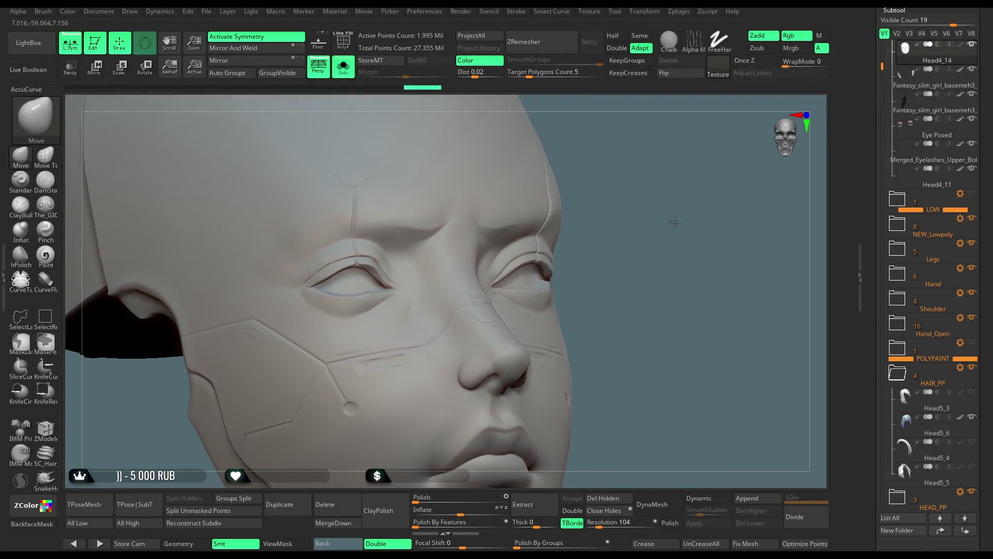
{"action": "left_click", "coordinate": [21, 205]}
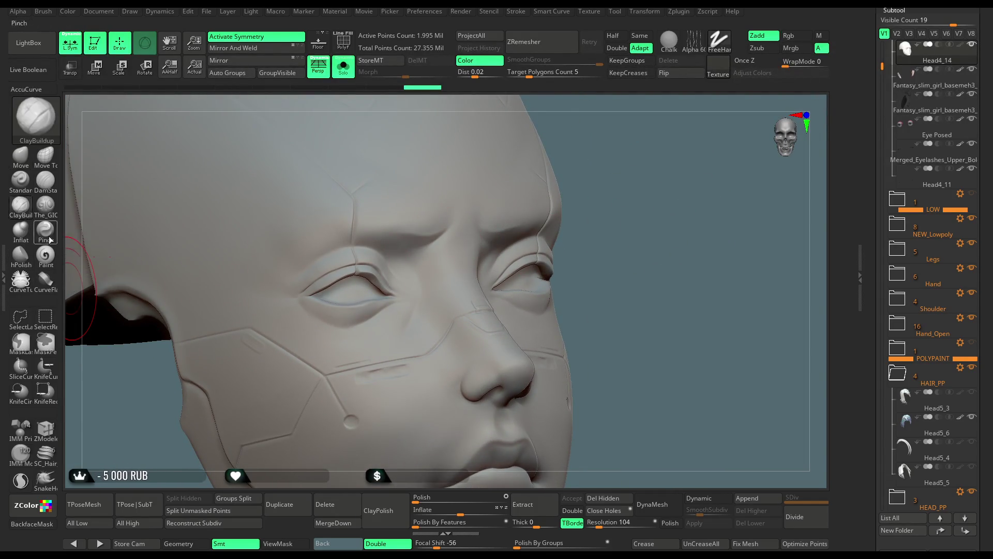
Step: Set focal shift to -35 and build up clay on the brow with ClayBuildup
{"action": "key", "text": "space"}
{"action": "left_click_drag", "start_coordinate": [304, 322], "coordinate": [310, 344]}
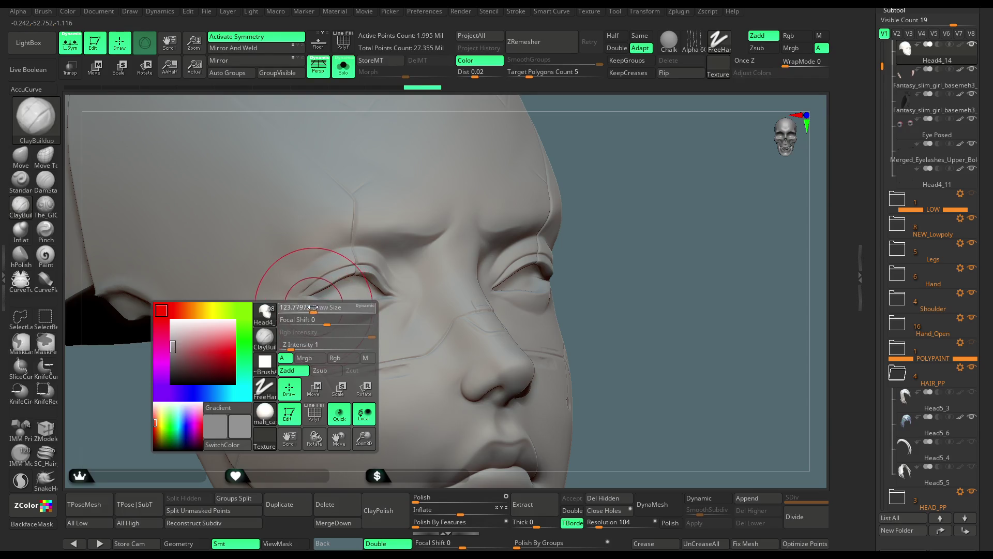
{"action": "right_click_drag", "start_coordinate": [318, 302], "coordinate": [358, 256]}
{"action": "left_click_drag", "start_coordinate": [374, 247], "coordinate": [361, 253]}
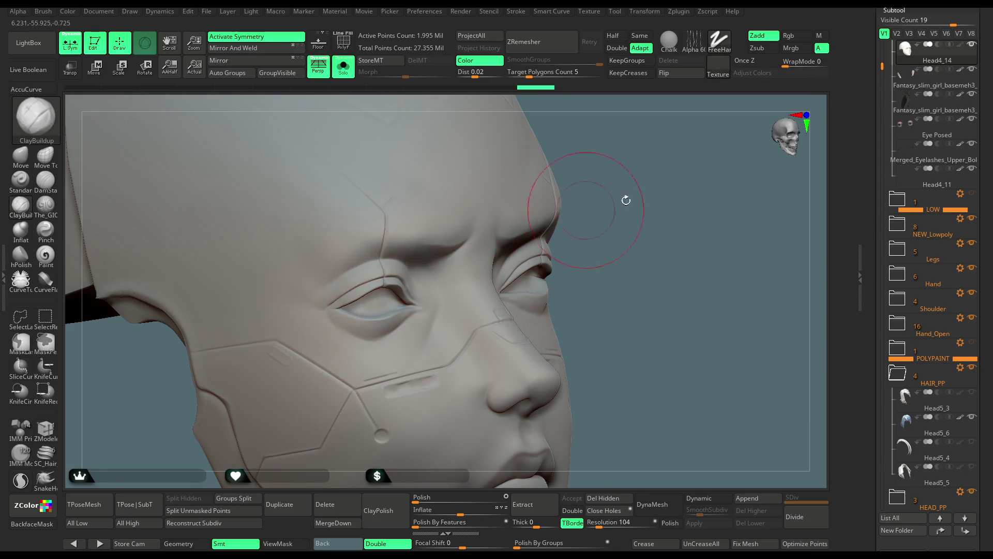
{"action": "right_click_drag", "start_coordinate": [626, 200], "coordinate": [635, 168], "text": "shift"}
{"action": "mouse_move", "coordinate": [331, 295]}
{"action": "right_mouse_down"}
{"action": "mouse_move", "coordinate": [466, 249]}
{"action": "mouse_move", "coordinate": [366, 233]}
{"action": "right_mouse_up"}
{"action": "mouse_move", "coordinate": [545, 232]}
{"action": "right_mouse_down"}
{"action": "mouse_move", "coordinate": [718, 155]}
{"action": "mouse_move", "coordinate": [499, 256]}
{"action": "right_mouse_up"}
Step: Switch to The_GIO in Zsub and carve creases into the brow and cheek area
{"action": "right_click", "coordinate": [499, 256]}
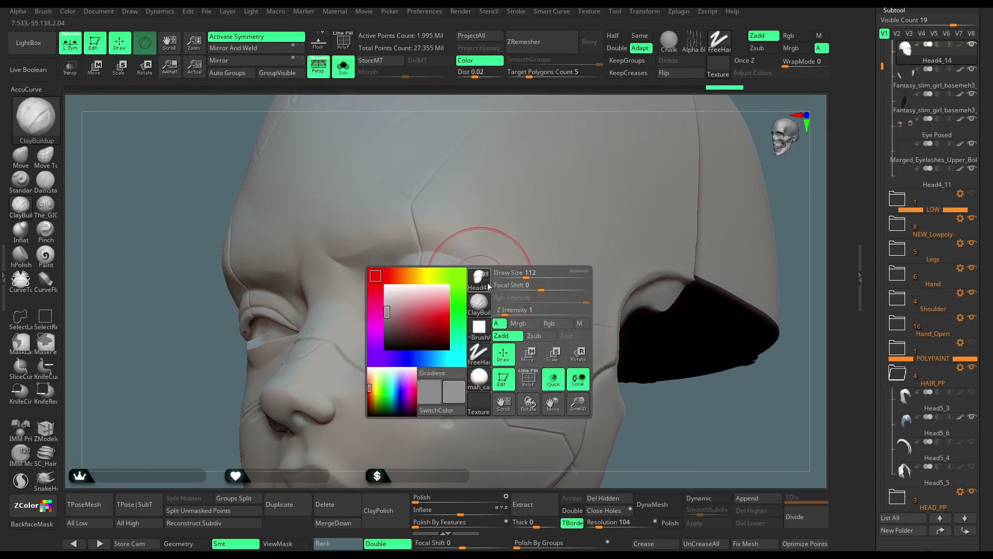
{"action": "right_click_drag", "start_coordinate": [801, 197], "coordinate": [505, 340]}
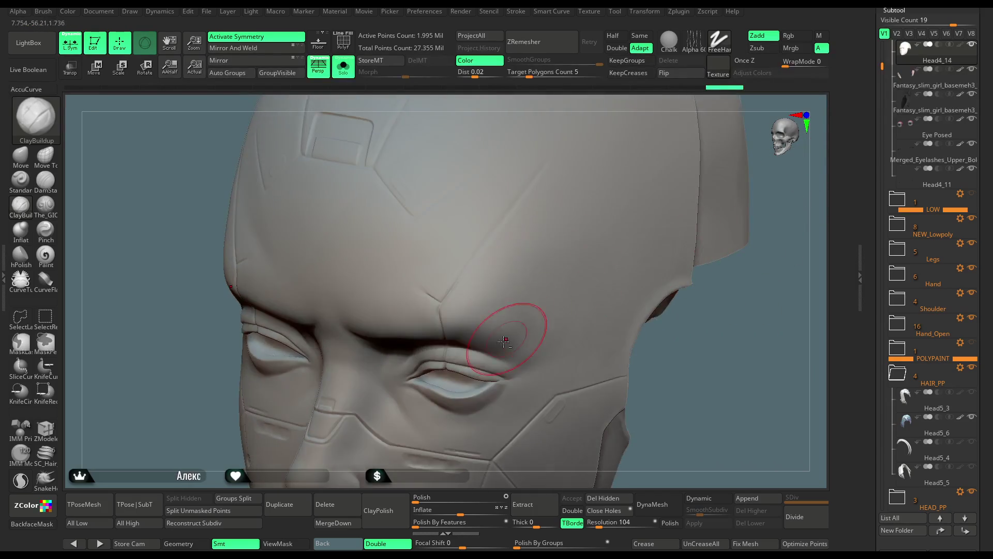
{"action": "right_click_drag", "start_coordinate": [663, 357], "coordinate": [427, 314]}
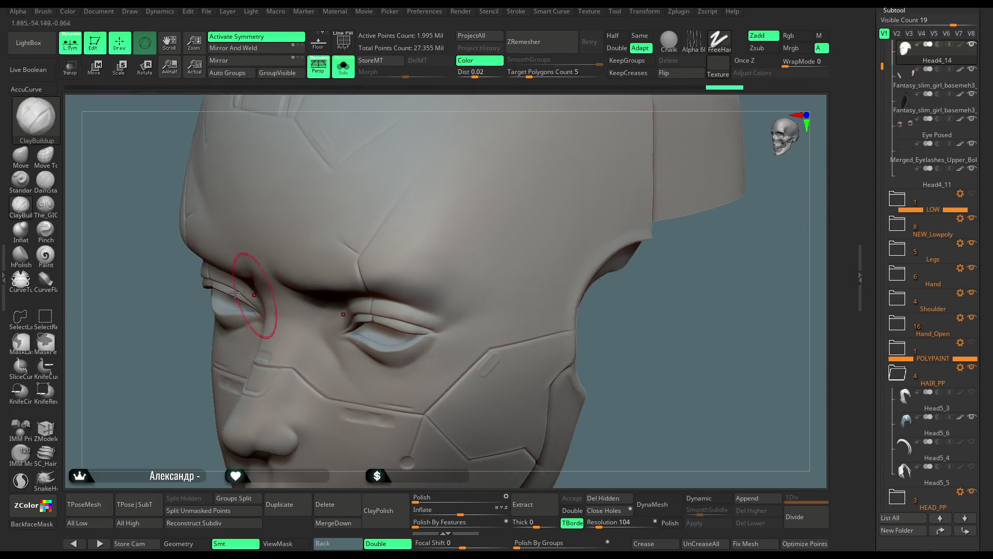
{"action": "left_click", "coordinate": [45, 204]}
{"action": "right_click", "coordinate": [472, 311]}
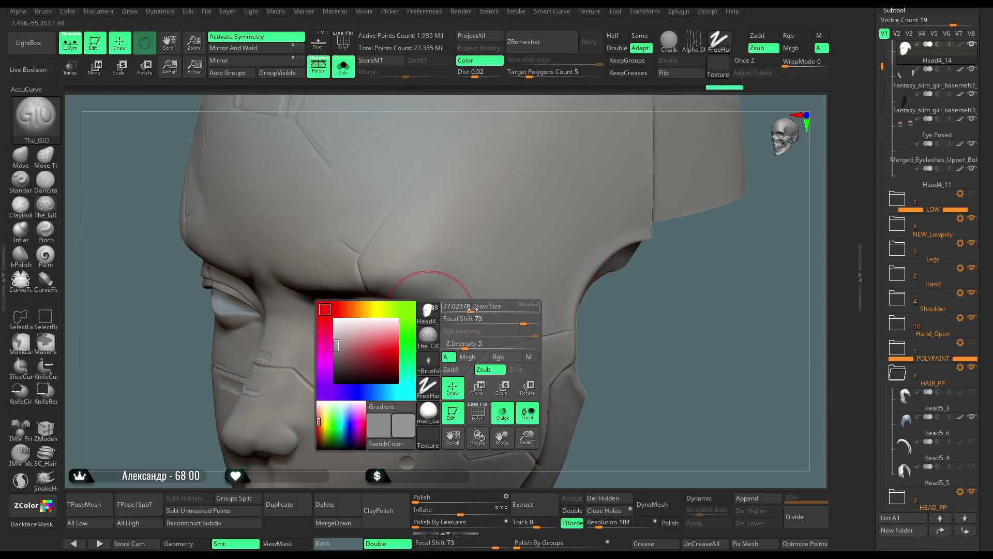
{"action": "right_click_drag", "start_coordinate": [548, 306], "coordinate": [599, 300]}
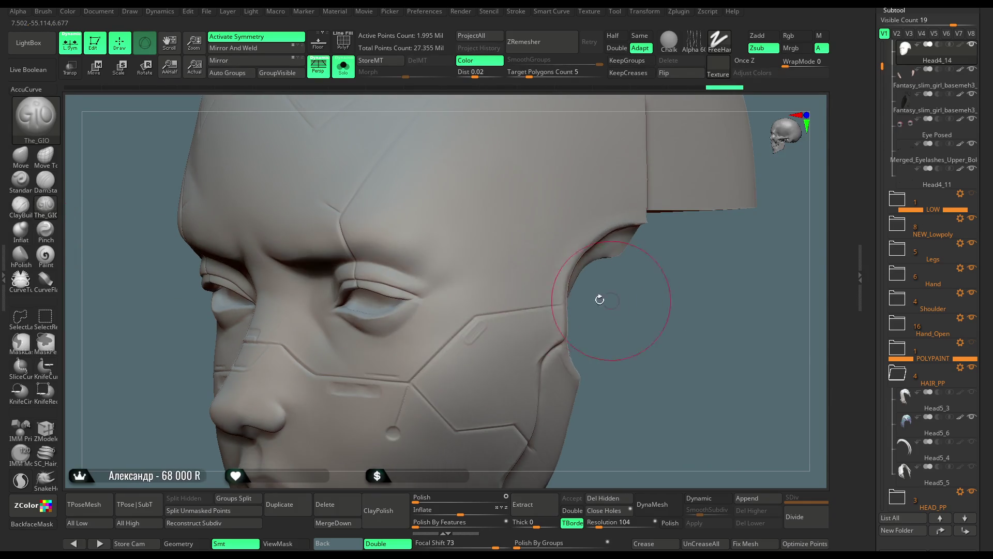
{"action": "right_click", "coordinate": [408, 284]}
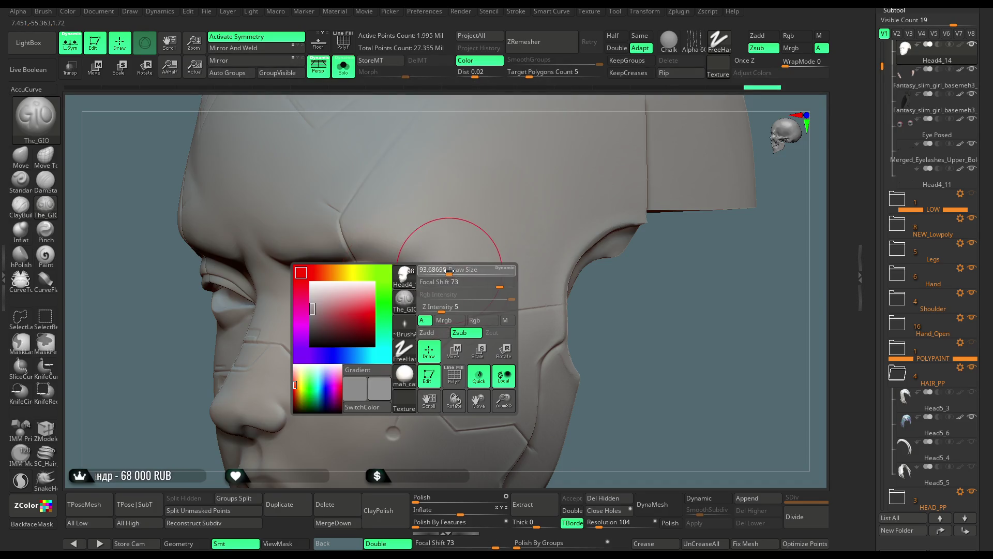
{"action": "mouse_move", "coordinate": [553, 321]}
{"action": "right_mouse_down"}
{"action": "mouse_move", "coordinate": [657, 251]}
{"action": "mouse_move", "coordinate": [579, 273]}
{"action": "mouse_move", "coordinate": [656, 200]}
{"action": "mouse_move", "coordinate": [643, 204]}
{"action": "mouse_move", "coordinate": [641, 226]}
{"action": "right_mouse_up"}
{"action": "right_click", "coordinate": [557, 288]}
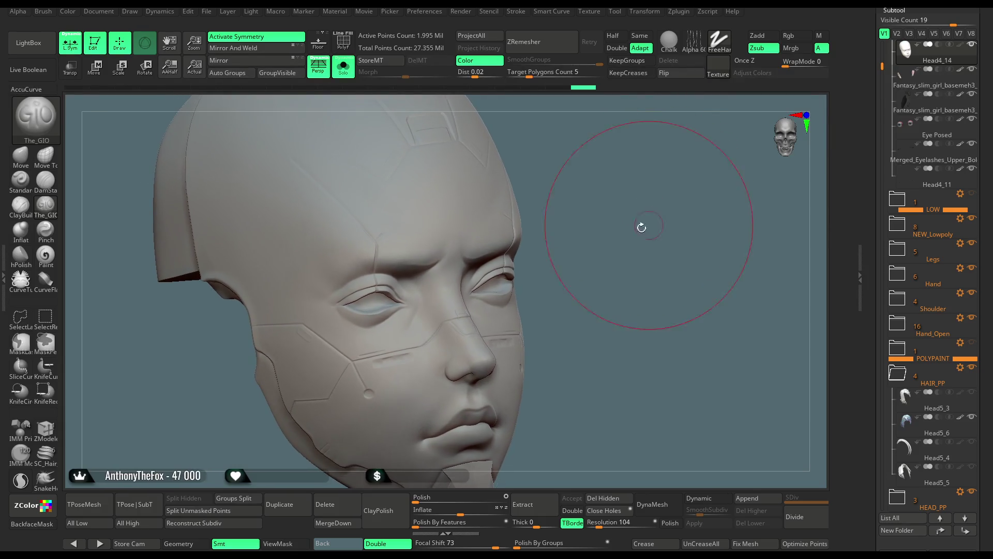
{"action": "right_click", "coordinate": [641, 226]}
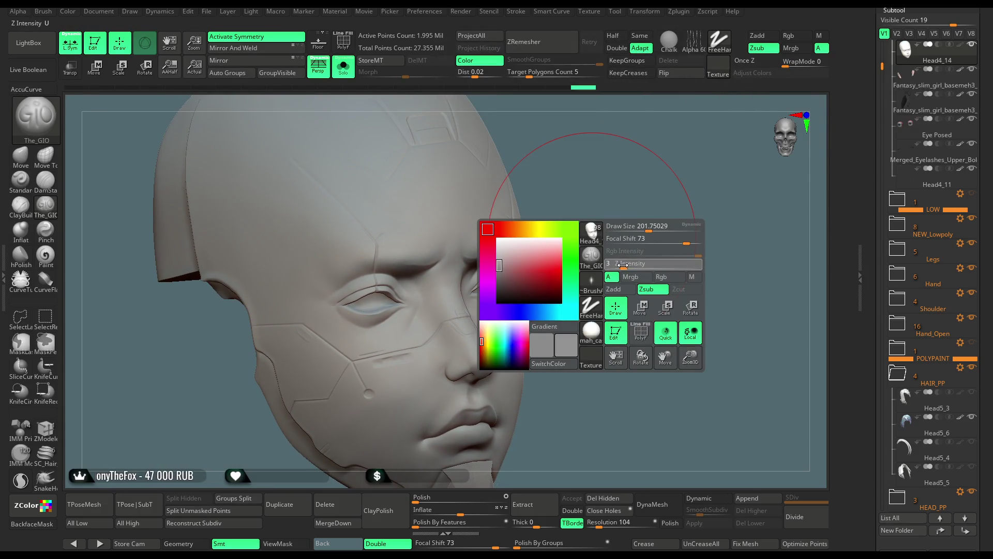
{"action": "left_click_drag", "start_coordinate": [326, 285], "coordinate": [288, 287]}
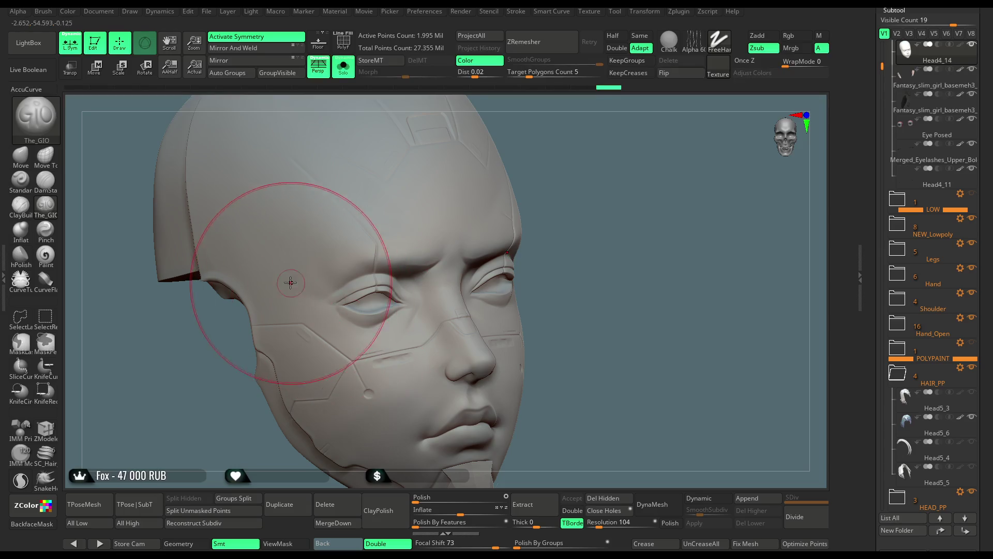
{"action": "mouse_move", "coordinate": [503, 272]}
{"action": "right_mouse_down"}
{"action": "mouse_move", "coordinate": [476, 279]}
{"action": "mouse_move", "coordinate": [499, 289]}
{"action": "right_mouse_up"}
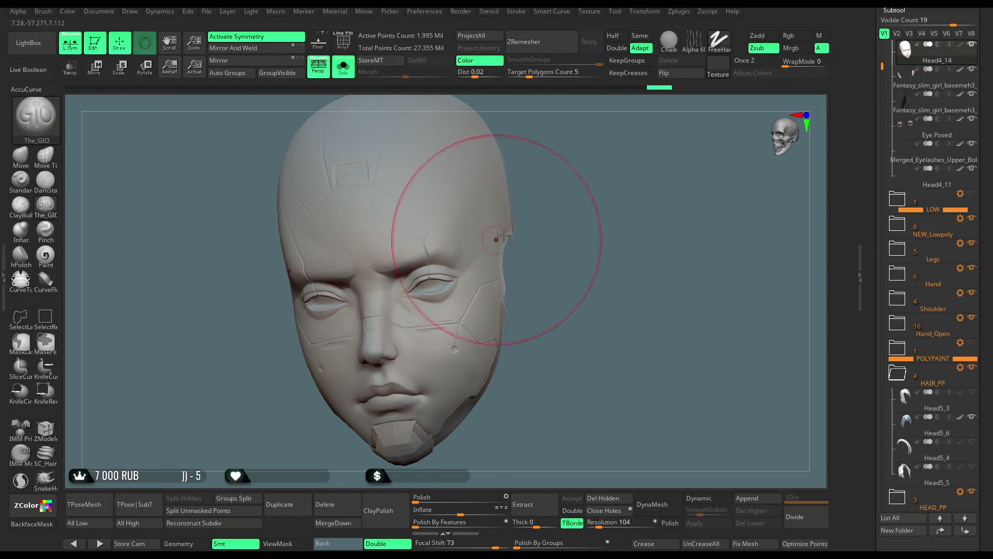
{"action": "right_click_drag", "start_coordinate": [587, 204], "coordinate": [454, 343]}
{"action": "mouse_move", "coordinate": [525, 178]}
{"action": "right_mouse_down", "text": "ctrl"}
{"action": "mouse_move", "coordinate": [598, 220]}
{"action": "mouse_move", "coordinate": [569, 215]}
{"action": "mouse_move", "coordinate": [581, 282]}
{"action": "mouse_move", "coordinate": [600, 265]}
{"action": "mouse_move", "coordinate": [583, 250]}
{"action": "mouse_move", "coordinate": [519, 258]}
{"action": "right_mouse_up", "text": "ctrl"}
Step: Enlarge the brush to draw size 104, then turn Solo off to show the full figure with hair
{"action": "key", "text": "space"}
{"action": "left_click_drag", "start_coordinate": [254, 271], "coordinate": [282, 270]}
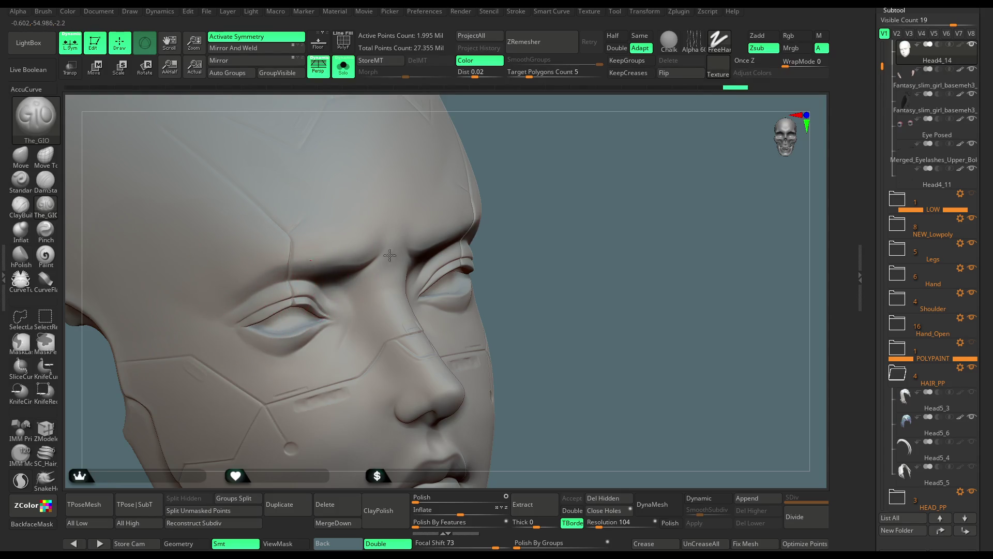
{"action": "right_click_drag", "start_coordinate": [594, 241], "coordinate": [438, 243]}
{"action": "mouse_move", "coordinate": [622, 214]}
{"action": "right_mouse_down"}
{"action": "mouse_move", "coordinate": [406, 307]}
{"action": "mouse_move", "coordinate": [477, 337]}
{"action": "mouse_move", "coordinate": [441, 313]}
{"action": "right_mouse_up"}
{"action": "right_click", "coordinate": [442, 314]}
{"action": "mouse_move", "coordinate": [581, 300]}
{"action": "right_mouse_down"}
{"action": "mouse_move", "coordinate": [616, 186]}
{"action": "mouse_move", "coordinate": [588, 228]}
{"action": "right_mouse_up"}
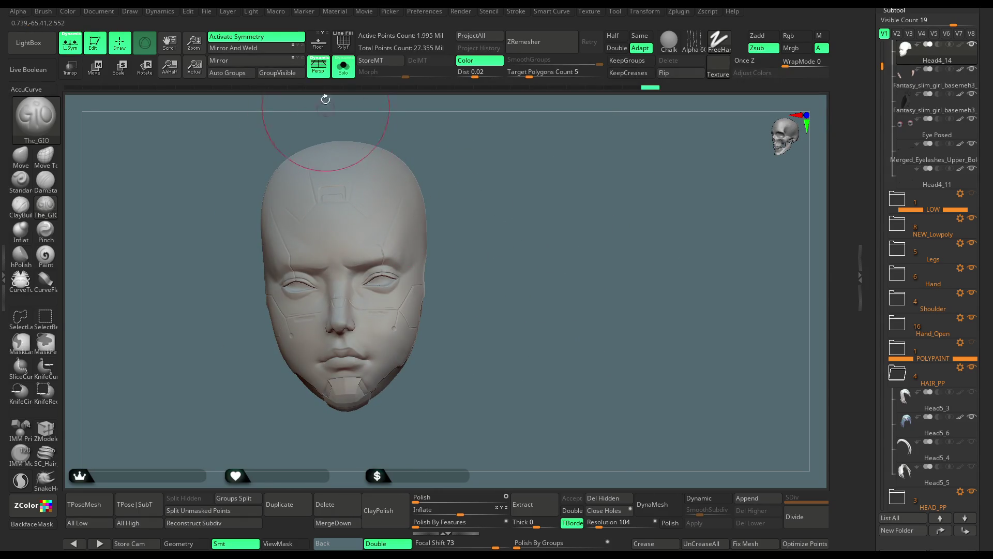
{"action": "key", "text": "shift+ctrl+s"}
{"action": "mouse_move", "coordinate": [352, 109]}
{"action": "right_mouse_down"}
{"action": "mouse_move", "coordinate": [534, 177]}
{"action": "mouse_move", "coordinate": [554, 211]}
{"action": "mouse_move", "coordinate": [552, 194]}
{"action": "right_mouse_up"}
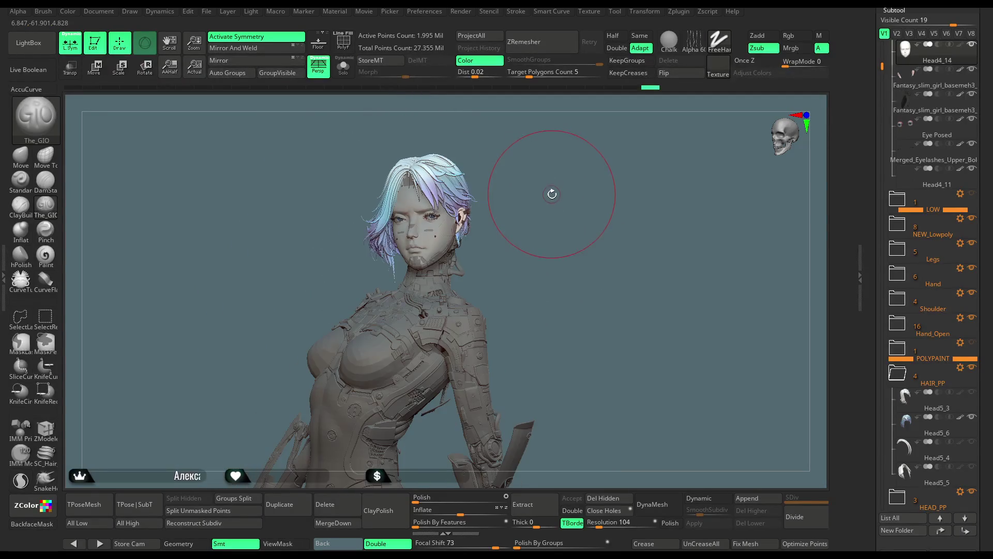
Step: Preview the Head4_14 polypaint skin colours, re-isolate the head, then hide the polypaint
{"action": "left_click", "coordinate": [960, 46]}
{"action": "mouse_move", "coordinate": [548, 223]}
{"action": "right_mouse_down", "text": "alt"}
{"action": "mouse_move", "coordinate": [572, 391]}
{"action": "mouse_move", "coordinate": [641, 224]}
{"action": "mouse_move", "coordinate": [658, 222]}
{"action": "right_mouse_up", "text": "alt"}
{"action": "right_click", "coordinate": [658, 222]}
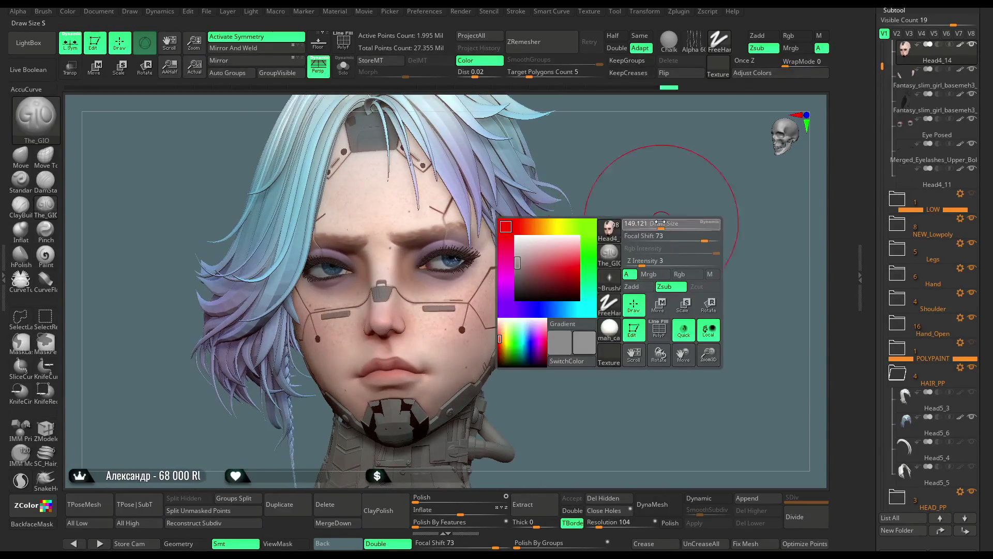
{"action": "left_click_drag", "start_coordinate": [660, 223], "coordinate": [634, 223]}
{"action": "key", "text": "alt+s"}
{"action": "right_click_drag", "start_coordinate": [514, 160], "coordinate": [613, 209], "text": "alt"}
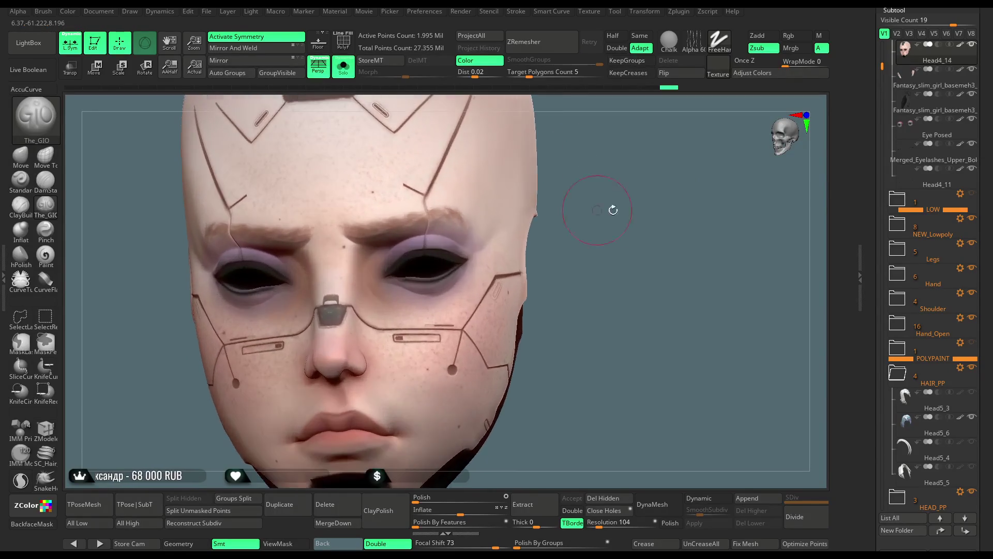
{"action": "left_click", "coordinate": [961, 45]}
Step: Select the Move brush and inspect the eyes and face from several angles
{"action": "mouse_move", "coordinate": [667, 228]}
{"action": "right_mouse_down", "text": "alt"}
{"action": "mouse_move", "coordinate": [674, 295]}
{"action": "mouse_move", "coordinate": [675, 270]}
{"action": "mouse_move", "coordinate": [705, 259]}
{"action": "right_mouse_up", "text": "alt"}
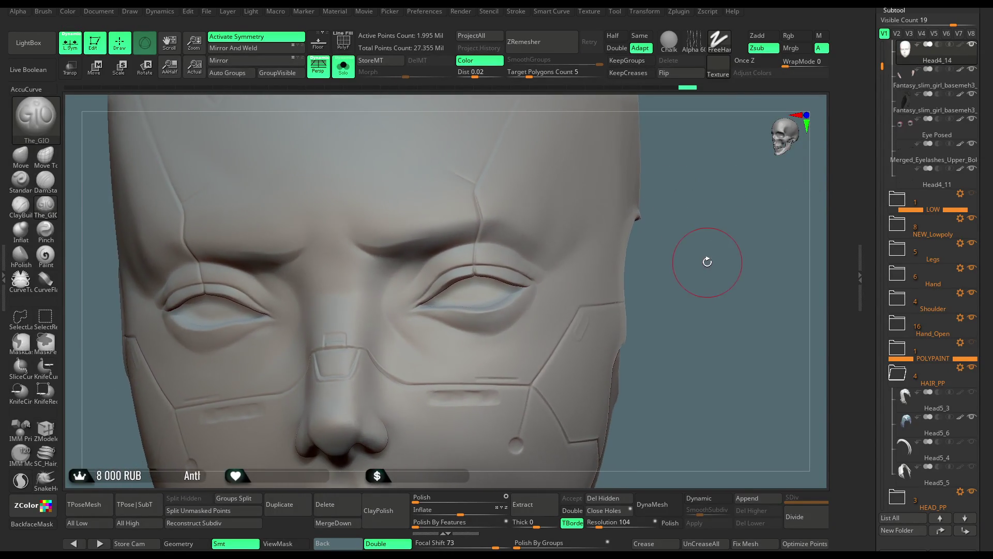
{"action": "left_click", "coordinate": [29, 161]}
{"action": "key", "text": "space"}
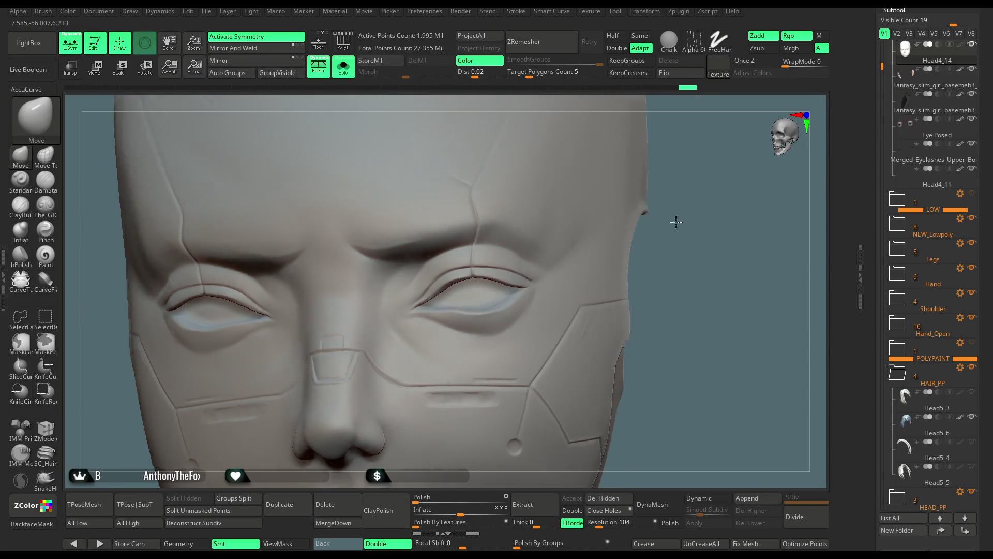
{"action": "right_click_drag", "start_coordinate": [561, 280], "coordinate": [488, 288]}
{"action": "right_click_drag", "start_coordinate": [705, 304], "coordinate": [592, 259]}
{"action": "mouse_move", "coordinate": [655, 247]}
{"action": "right_mouse_down"}
{"action": "mouse_move", "coordinate": [494, 284]}
{"action": "mouse_move", "coordinate": [599, 255]}
{"action": "mouse_move", "coordinate": [518, 284]}
{"action": "right_mouse_up"}
{"action": "right_click", "coordinate": [502, 278]}
{"action": "mouse_move", "coordinate": [645, 287]}
{"action": "right_mouse_down"}
{"action": "mouse_move", "coordinate": [673, 290]}
{"action": "mouse_move", "coordinate": [687, 271]}
{"action": "mouse_move", "coordinate": [663, 272]}
{"action": "mouse_move", "coordinate": [638, 311]}
{"action": "mouse_move", "coordinate": [513, 288]}
{"action": "right_mouse_up"}
{"action": "right_click_drag", "start_coordinate": [583, 236], "coordinate": [474, 269]}
{"action": "mouse_move", "coordinate": [682, 206]}
{"action": "right_mouse_down"}
{"action": "mouse_move", "coordinate": [677, 279]}
{"action": "mouse_move", "coordinate": [661, 229]}
{"action": "mouse_move", "coordinate": [506, 261]}
{"action": "right_mouse_up"}
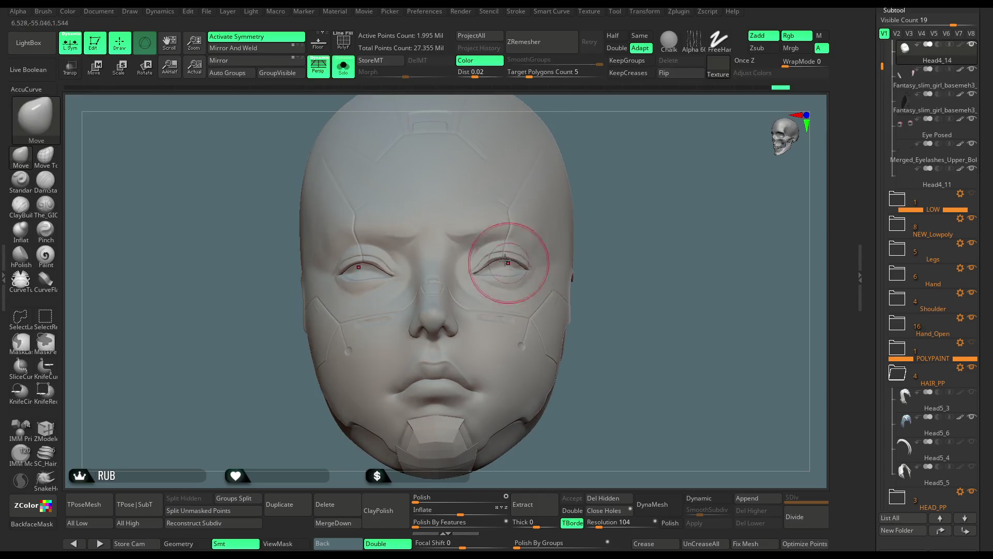
Step: Ctrl-paint a MaskPen mask around both eyes, toggling the mask display to check it
{"action": "key", "text": "space"}
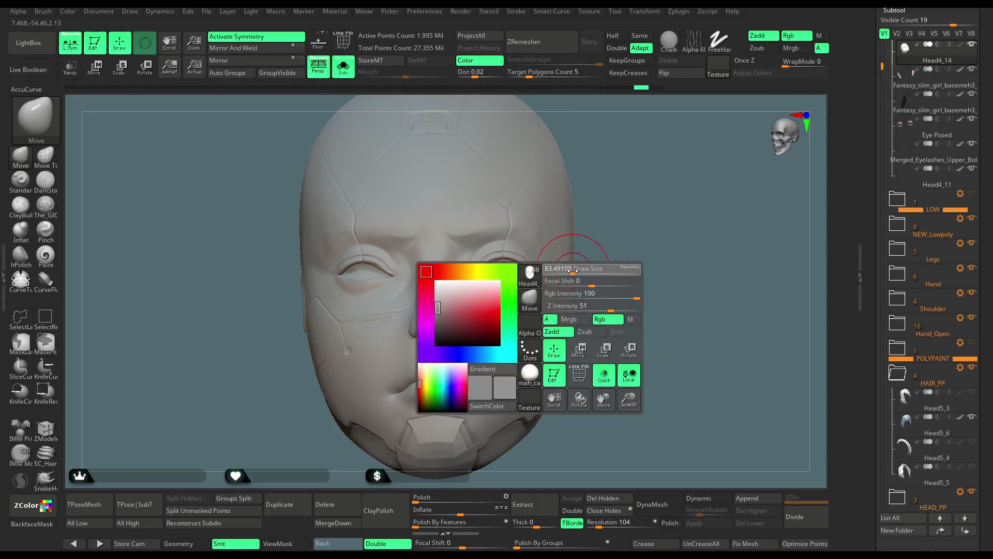
{"action": "mouse_move", "coordinate": [509, 243]}
{"action": "left_mouse_down", "text": "ctrl"}
{"action": "mouse_move", "coordinate": [522, 282]}
{"action": "mouse_move", "coordinate": [490, 263]}
{"action": "left_mouse_up", "text": "ctrl"}
{"action": "right_click_drag", "start_coordinate": [490, 263], "coordinate": [467, 228], "text": "ctrl"}
{"action": "mouse_move", "coordinate": [594, 303]}
{"action": "left_mouse_down"}
{"action": "mouse_move", "coordinate": [665, 247]}
{"action": "mouse_move", "coordinate": [543, 256]}
{"action": "left_mouse_up"}
{"action": "key", "text": "ctrl+h"}
{"action": "right_click_drag", "start_coordinate": [542, 256], "coordinate": [496, 262]}
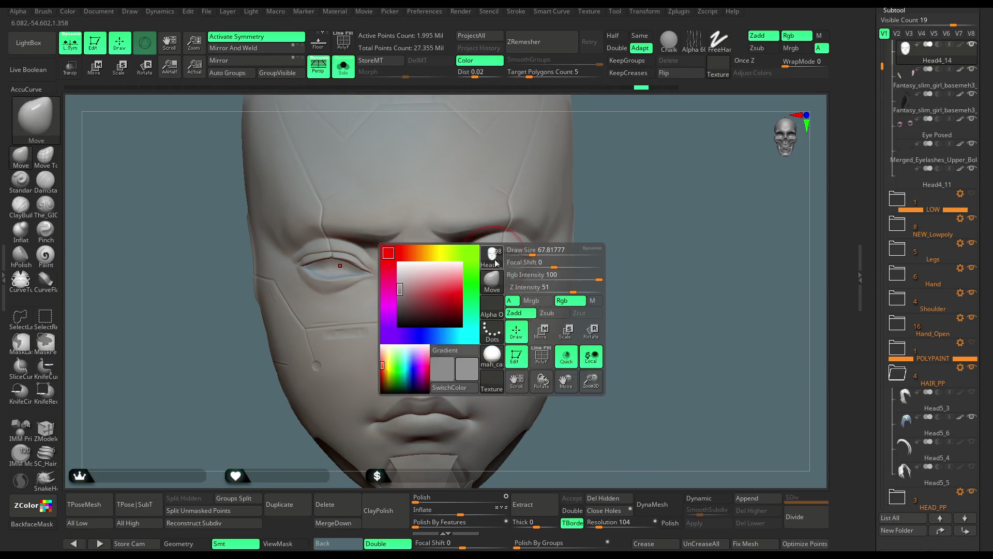
{"action": "key", "text": "ctrl+h"}
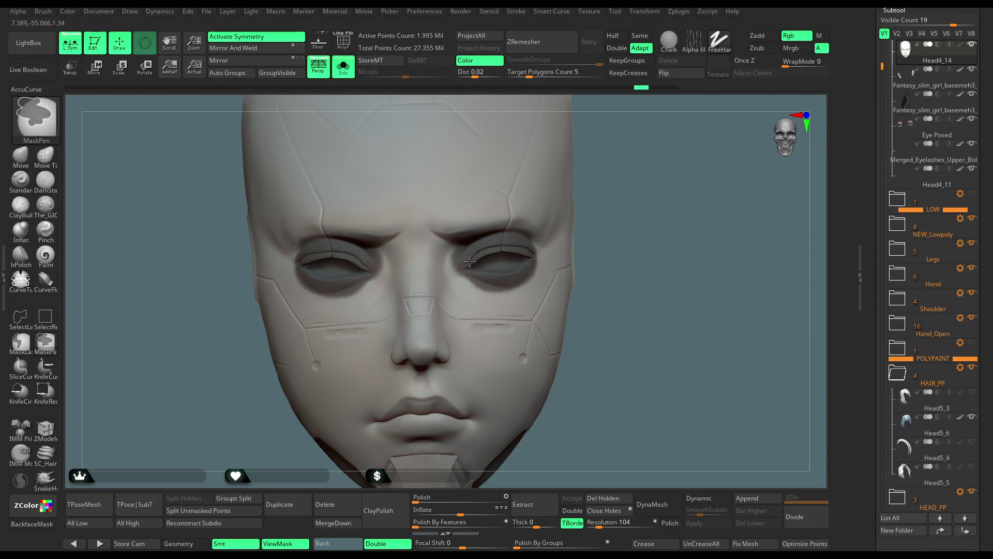
Step: Extend the mask around the right eye and invert it to free the eye areas
{"action": "right_click_drag", "start_coordinate": [487, 269], "coordinate": [603, 226]}
{"action": "left_click_drag", "start_coordinate": [497, 241], "coordinate": [536, 276], "text": "ctrl"}
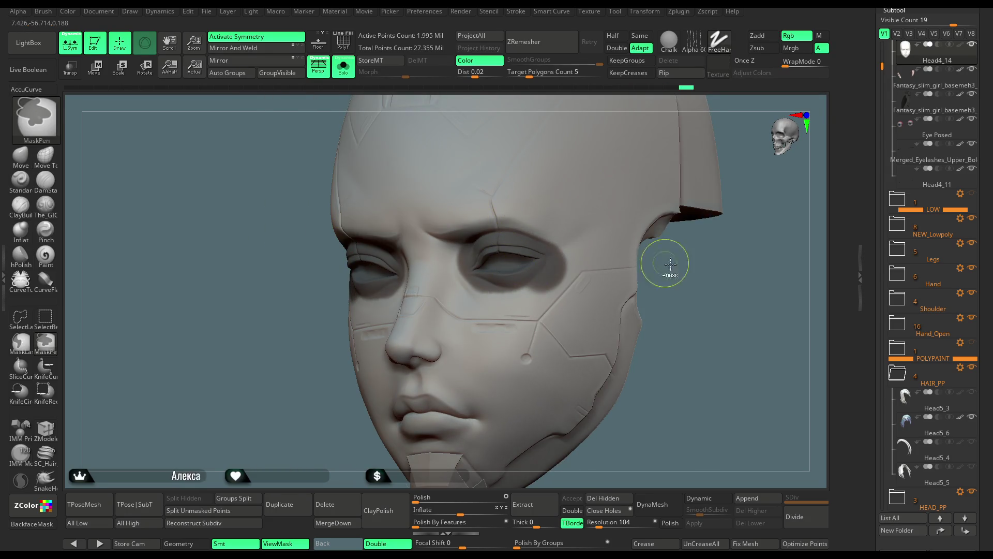
{"action": "right_click_drag", "start_coordinate": [671, 264], "coordinate": [632, 264]}
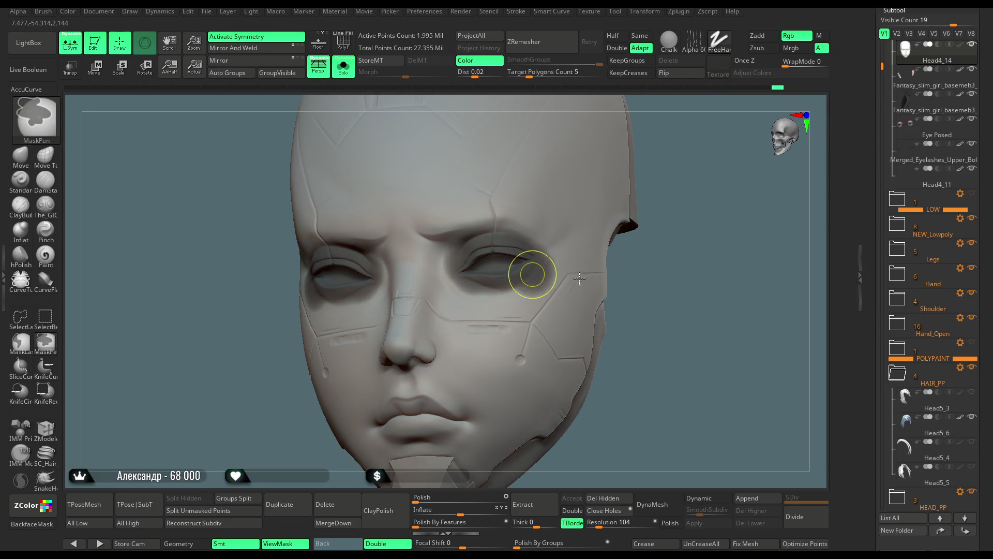
{"action": "key", "text": "ctrl+i"}
{"action": "key", "text": "b"}
{"action": "key", "text": "m"}
{"action": "key", "text": "v"}
{"action": "mouse_move", "coordinate": [580, 279]}
{"action": "right_mouse_down"}
{"action": "mouse_move", "coordinate": [690, 224]}
{"action": "mouse_move", "coordinate": [667, 224]}
{"action": "mouse_move", "coordinate": [667, 216]}
{"action": "mouse_move", "coordinate": [665, 233]}
{"action": "right_mouse_up"}
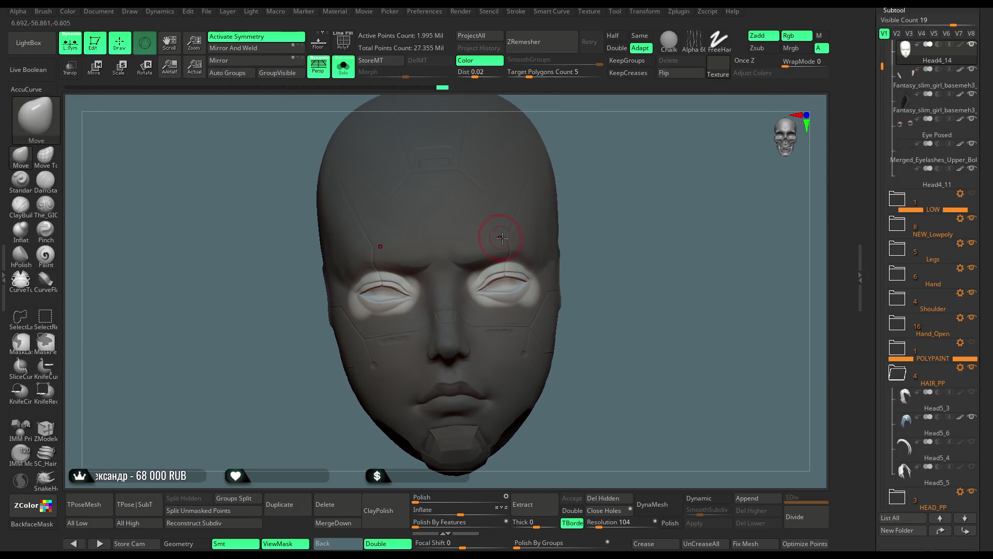
Step: Scale the eye area to about 0.98 along X, with the Transpose pivot between the eyes
{"action": "left_click", "coordinate": [102, 73]}
{"action": "left_click", "coordinate": [454, 344]}
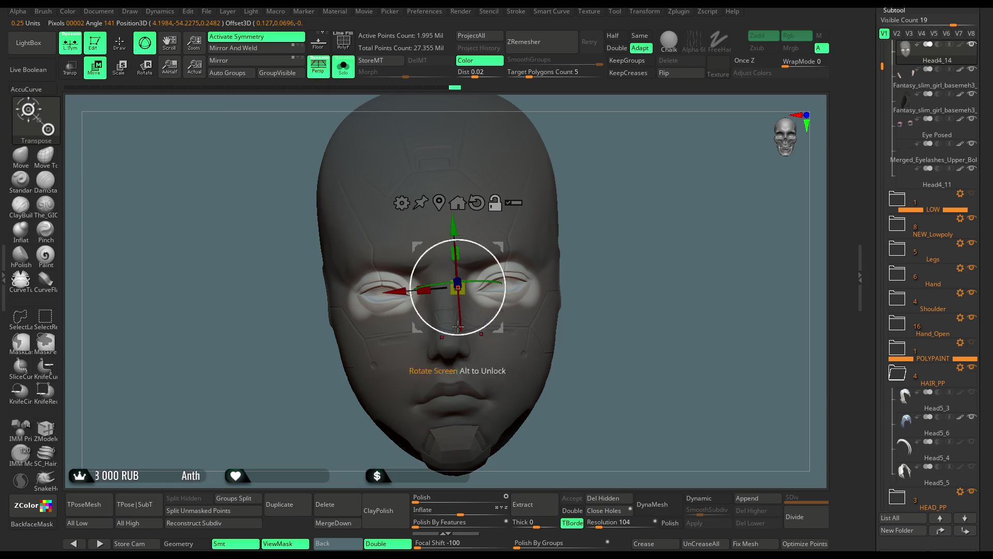
{"action": "key", "text": "ctrl+z"}
{"action": "left_click_drag", "start_coordinate": [450, 368], "coordinate": [440, 227], "text": "alt"}
{"action": "scroll", "coordinate": [641, 183], "scroll_direction": "up", "scroll_amount": 3}
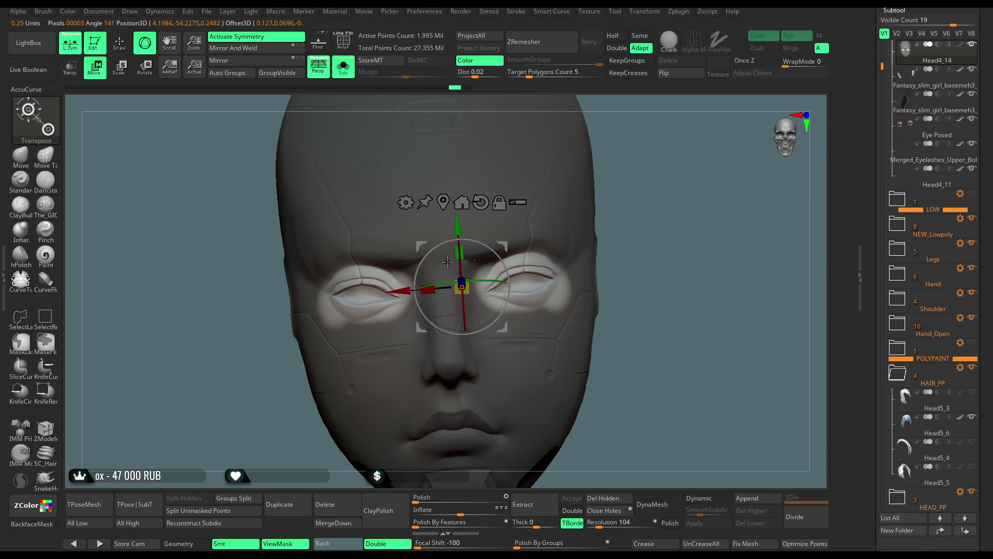
{"action": "left_click", "coordinate": [448, 262]}
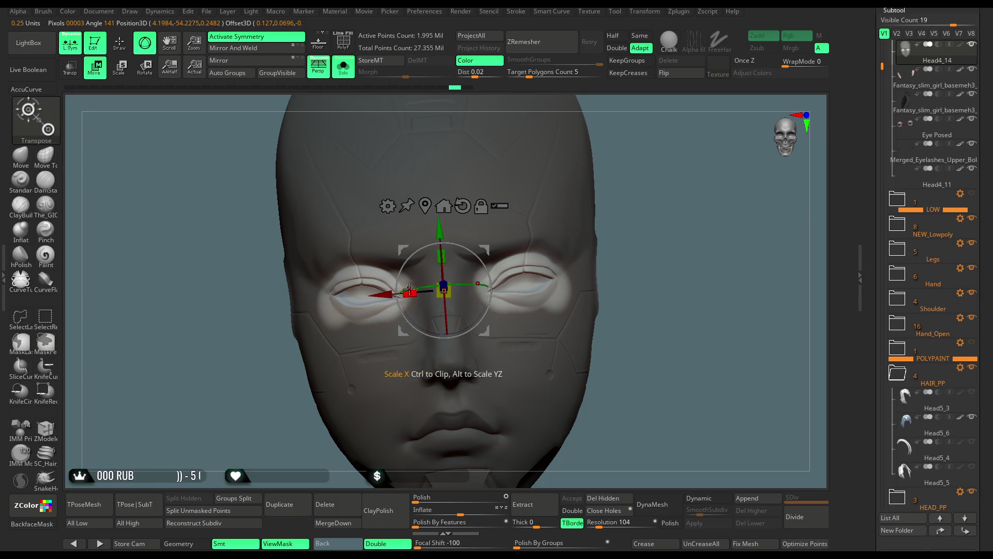
{"action": "left_click_drag", "start_coordinate": [411, 294], "coordinate": [418, 143]}
Step: Check the narrower eye region against the hair and eyes, then turn Solo back on
{"action": "left_click", "coordinate": [354, 76]}
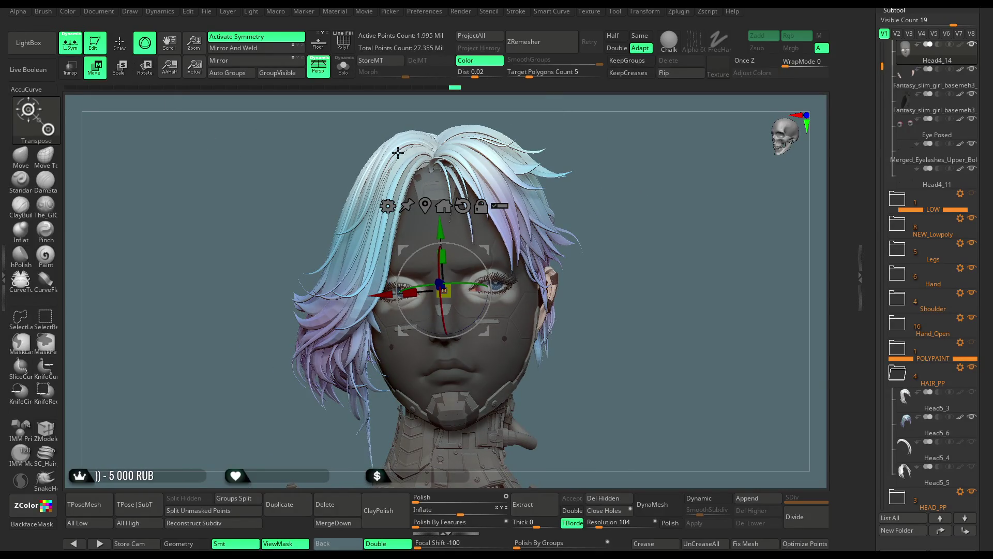
{"action": "right_click_drag", "start_coordinate": [398, 152], "coordinate": [526, 316], "text": "ctrl"}
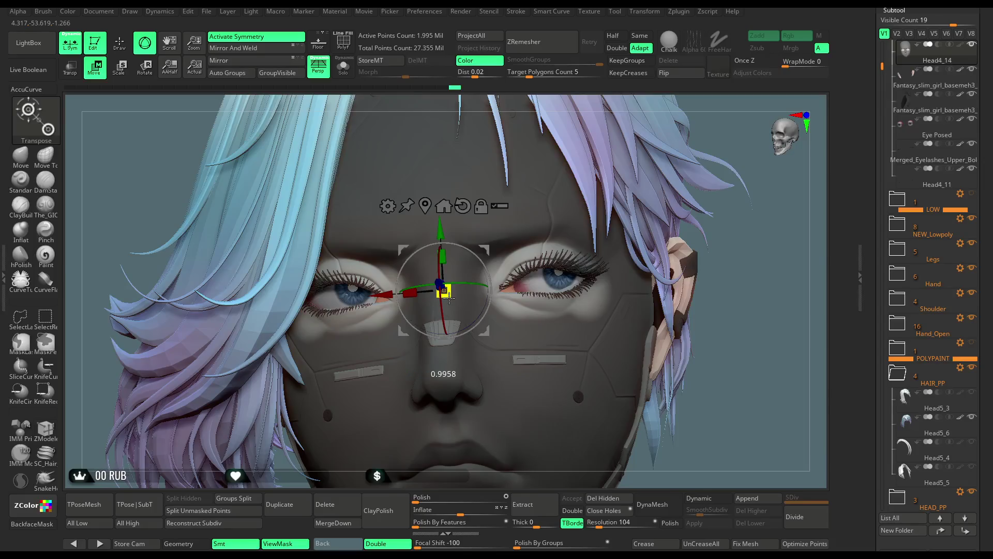
{"action": "mouse_move", "coordinate": [774, 221]}
{"action": "left_mouse_down"}
{"action": "mouse_move", "coordinate": [449, 258]}
{"action": "mouse_move", "coordinate": [442, 233]}
{"action": "mouse_move", "coordinate": [439, 250]}
{"action": "left_mouse_up"}
{"action": "key", "text": "alt+s"}
{"action": "left_click_drag", "start_coordinate": [664, 182], "coordinate": [657, 212]}
Step: Leave transform mode, clear the face mask and isolate the head again
{"action": "key", "text": "q"}
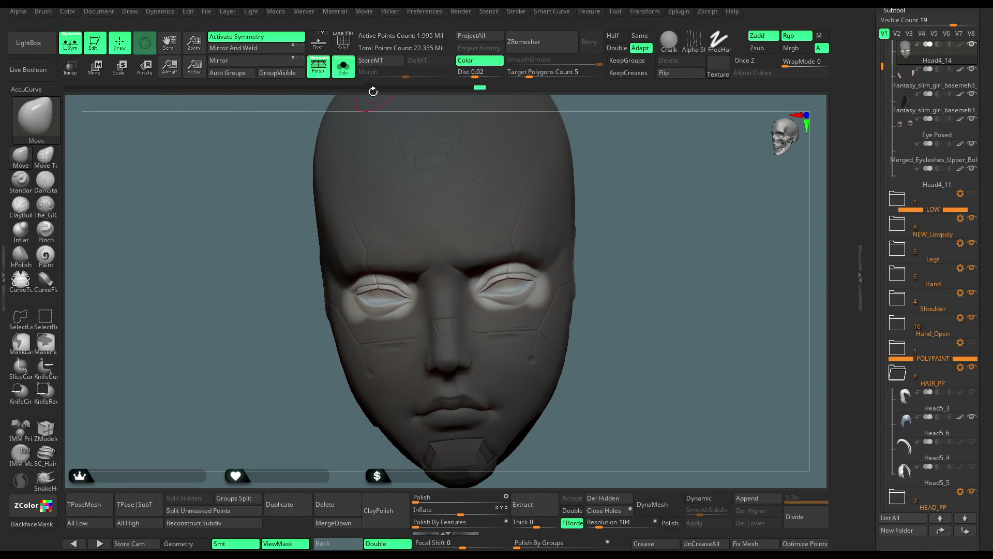
{"action": "left_click", "coordinate": [343, 67]}
{"action": "right_click_drag", "start_coordinate": [667, 248], "coordinate": [667, 222], "text": "ctrl"}
{"action": "mouse_move", "coordinate": [667, 222]}
{"action": "left_mouse_down"}
{"action": "mouse_move", "coordinate": [681, 213]}
{"action": "mouse_move", "coordinate": [664, 211]}
{"action": "mouse_move", "coordinate": [649, 176]}
{"action": "mouse_move", "coordinate": [658, 171]}
{"action": "left_mouse_up"}
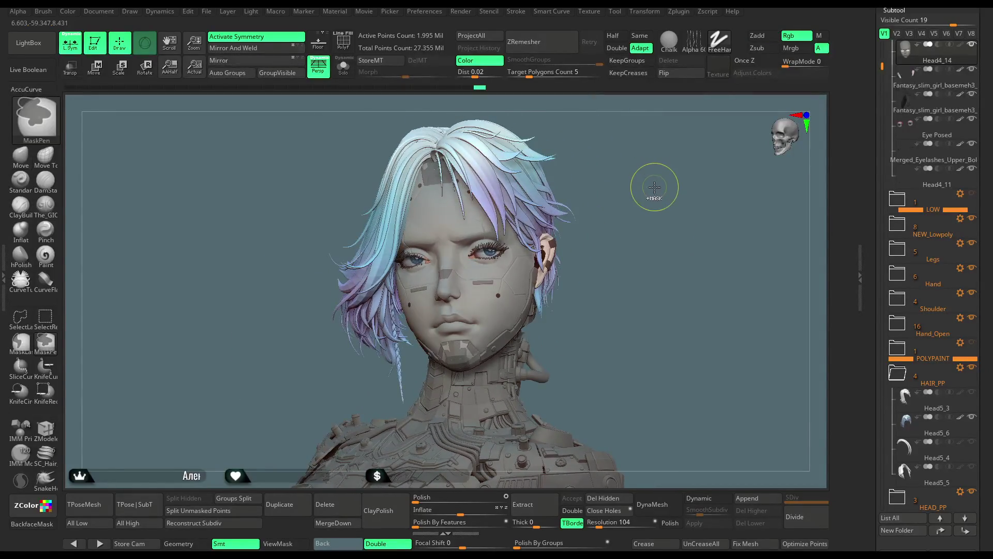
{"action": "left_click", "coordinate": [652, 188], "text": "ctrl"}
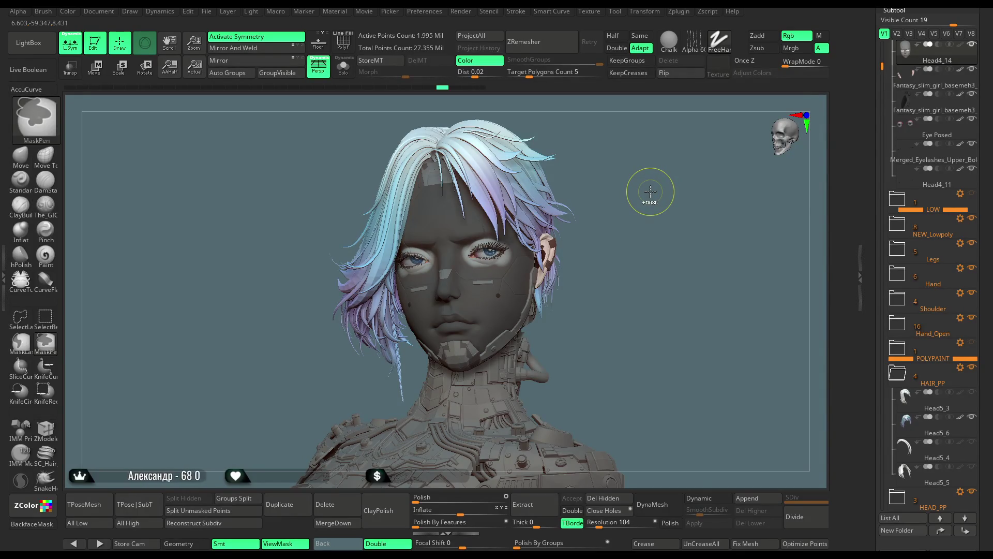
{"action": "left_click", "coordinate": [650, 191], "text": "ctrl"}
{"action": "mouse_move", "coordinate": [647, 215]}
{"action": "left_mouse_down"}
{"action": "mouse_move", "coordinate": [647, 200]}
{"action": "mouse_move", "coordinate": [706, 241]}
{"action": "left_mouse_up"}
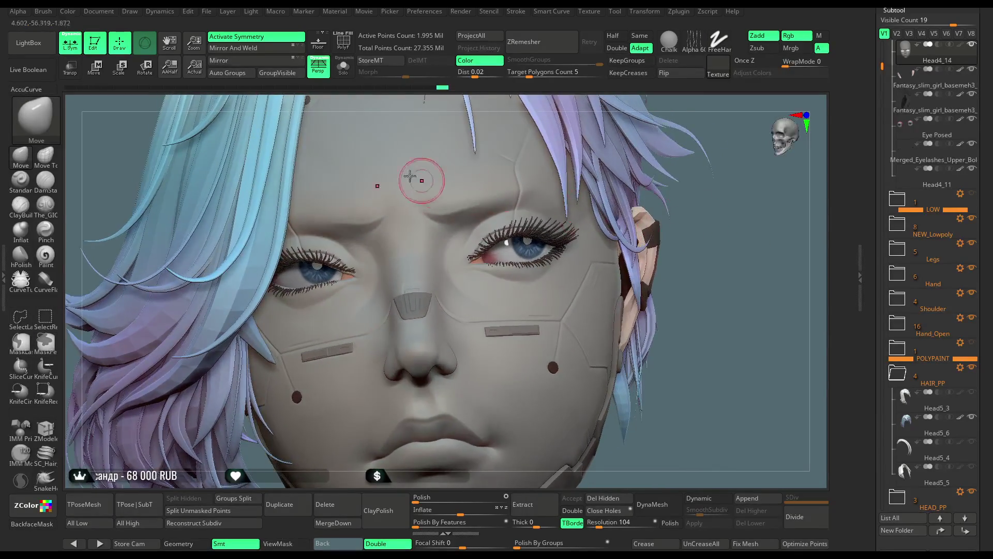
{"action": "left_click", "coordinate": [343, 67]}
{"action": "mouse_move", "coordinate": [581, 177]}
{"action": "left_mouse_down"}
{"action": "mouse_move", "coordinate": [686, 190]}
{"action": "mouse_move", "coordinate": [688, 218]}
{"action": "left_mouse_up"}
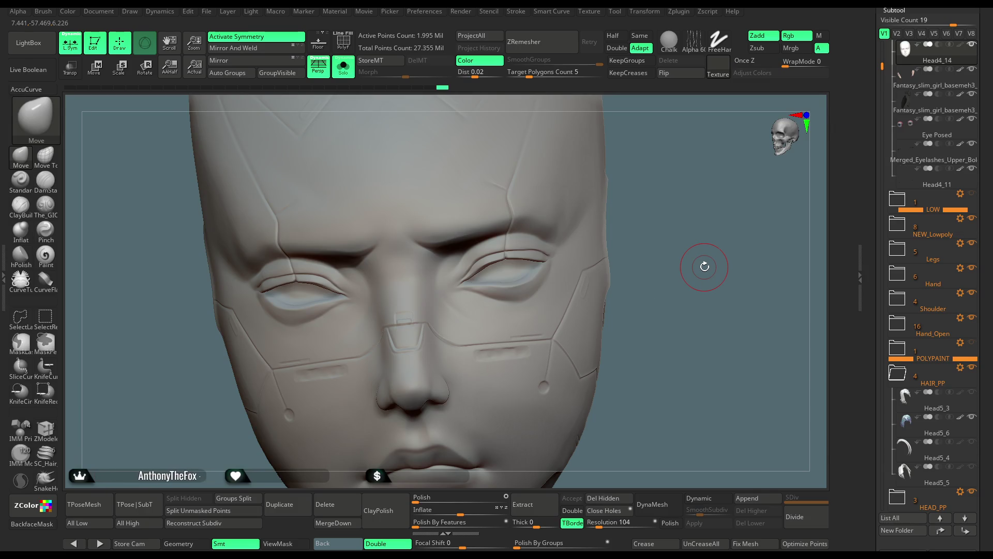
Step: With a much larger Move brush, push the eyelids and brows, undoing the lip and nose change
{"action": "mouse_move", "coordinate": [670, 276]}
{"action": "left_mouse_down"}
{"action": "mouse_move", "coordinate": [688, 290]}
{"action": "mouse_move", "coordinate": [678, 238]}
{"action": "mouse_move", "coordinate": [660, 249]}
{"action": "mouse_move", "coordinate": [677, 222]}
{"action": "mouse_move", "coordinate": [611, 279]}
{"action": "left_mouse_up"}
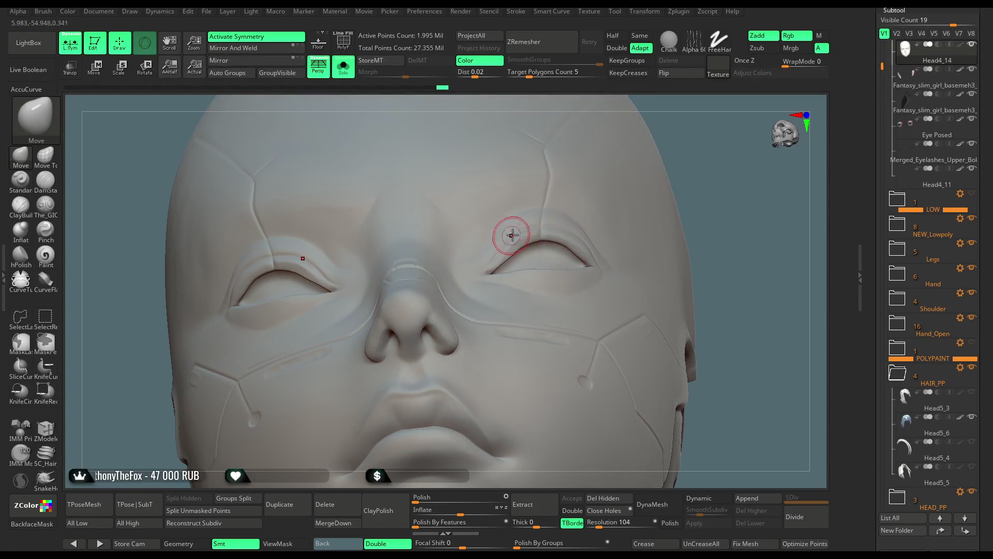
{"action": "key", "text": "space"}
{"action": "left_click_drag", "start_coordinate": [556, 223], "coordinate": [529, 223]}
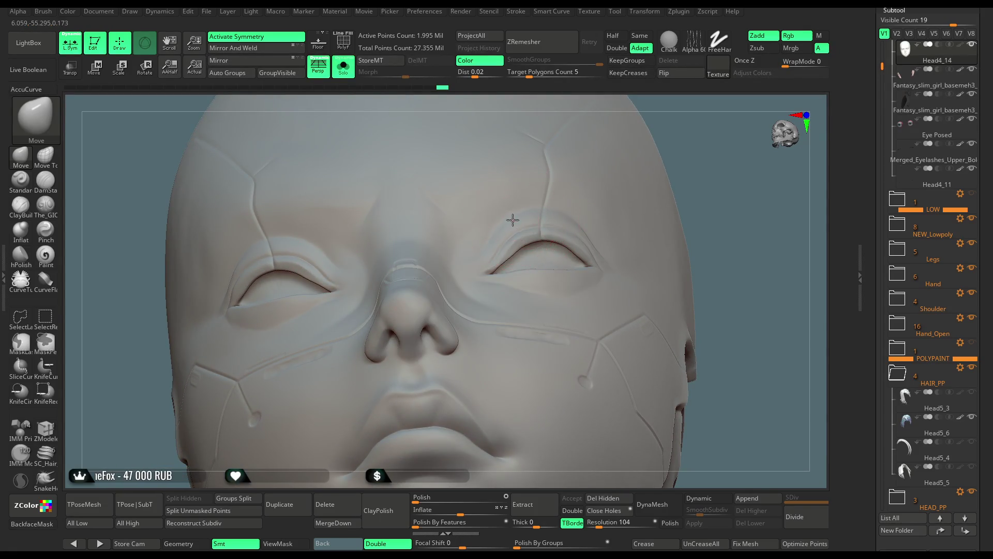
{"action": "key", "text": "ctrl+z"}
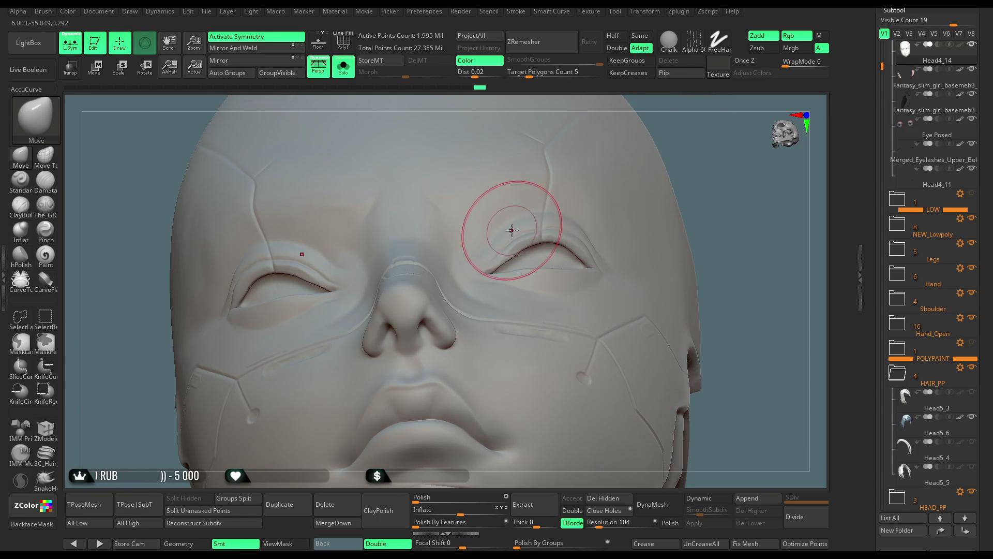
{"action": "left_click_drag", "start_coordinate": [715, 201], "coordinate": [562, 252]}
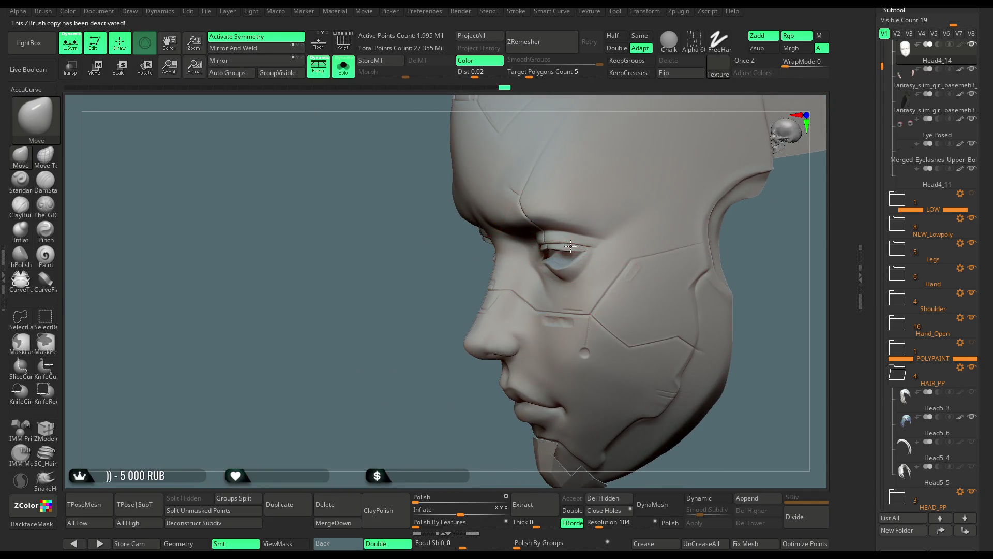
{"action": "left_click_drag", "start_coordinate": [540, 288], "coordinate": [481, 357]}
{"action": "mouse_move", "coordinate": [602, 246]}
{"action": "left_mouse_down"}
{"action": "mouse_move", "coordinate": [642, 228]}
{"action": "mouse_move", "coordinate": [621, 222]}
{"action": "mouse_move", "coordinate": [535, 261]}
{"action": "left_mouse_up"}
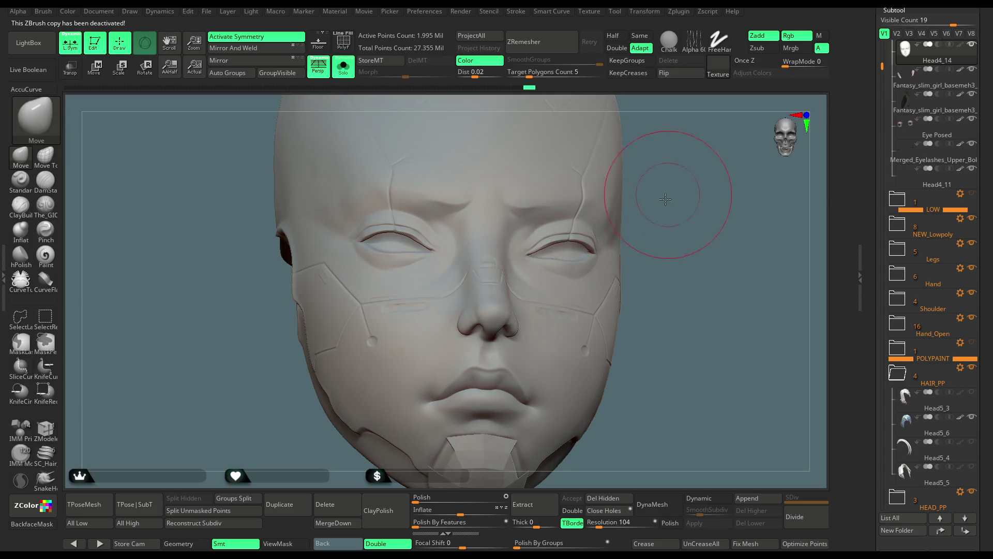
{"action": "left_click_drag", "start_coordinate": [666, 199], "coordinate": [568, 241]}
{"action": "key", "text": "space"}
{"action": "right_click_drag", "start_coordinate": [603, 231], "coordinate": [591, 234]}
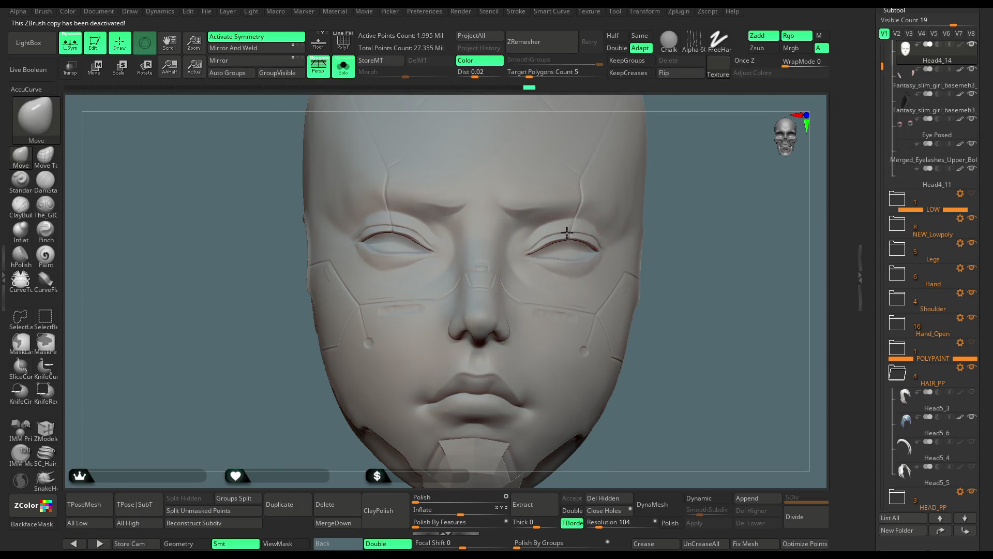
{"action": "left_click_drag", "start_coordinate": [649, 193], "coordinate": [577, 234]}
{"action": "mouse_move", "coordinate": [485, 309]}
{"action": "right_mouse_down"}
{"action": "mouse_move", "coordinate": [343, 371]}
{"action": "mouse_move", "coordinate": [643, 172]}
{"action": "mouse_move", "coordinate": [472, 166]}
{"action": "right_mouse_up"}
Step: Compare the face with hair and eyes shown, then isolate the head and mask around both eyes
{"action": "left_click", "coordinate": [344, 67]}
{"action": "mouse_move", "coordinate": [727, 193]}
{"action": "right_mouse_down"}
{"action": "mouse_move", "coordinate": [648, 180]}
{"action": "mouse_move", "coordinate": [671, 179]}
{"action": "mouse_move", "coordinate": [661, 175]}
{"action": "mouse_move", "coordinate": [461, 166]}
{"action": "right_mouse_up"}
{"action": "key", "text": "ctrl+shift+s"}
{"action": "right_click_drag", "start_coordinate": [697, 173], "coordinate": [499, 284], "text": "alt"}
{"action": "mouse_move", "coordinate": [498, 284]}
{"action": "left_mouse_down", "text": "ctrl"}
{"action": "mouse_move", "coordinate": [450, 310]}
{"action": "mouse_move", "coordinate": [474, 296]}
{"action": "left_mouse_up", "text": "ctrl"}
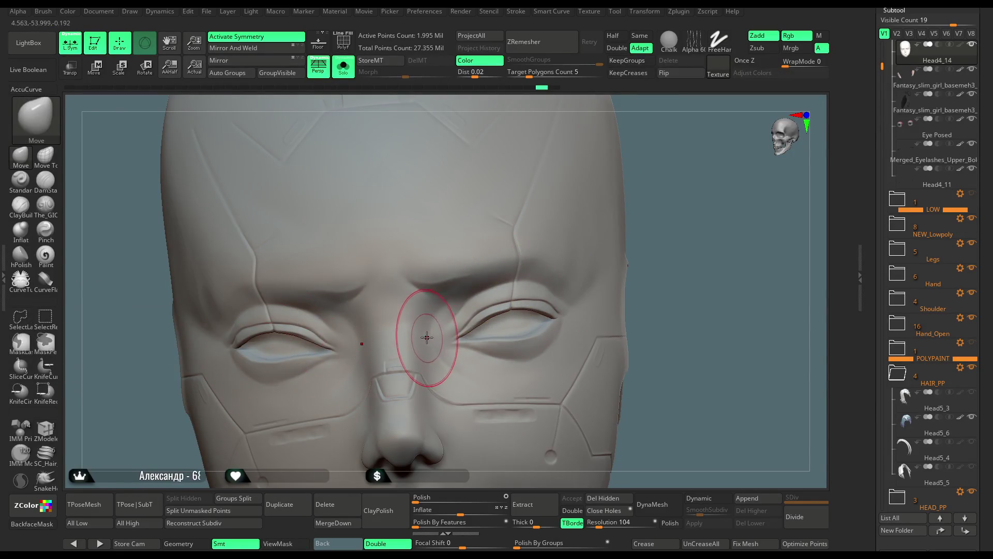
{"action": "key", "text": "ctrl"}
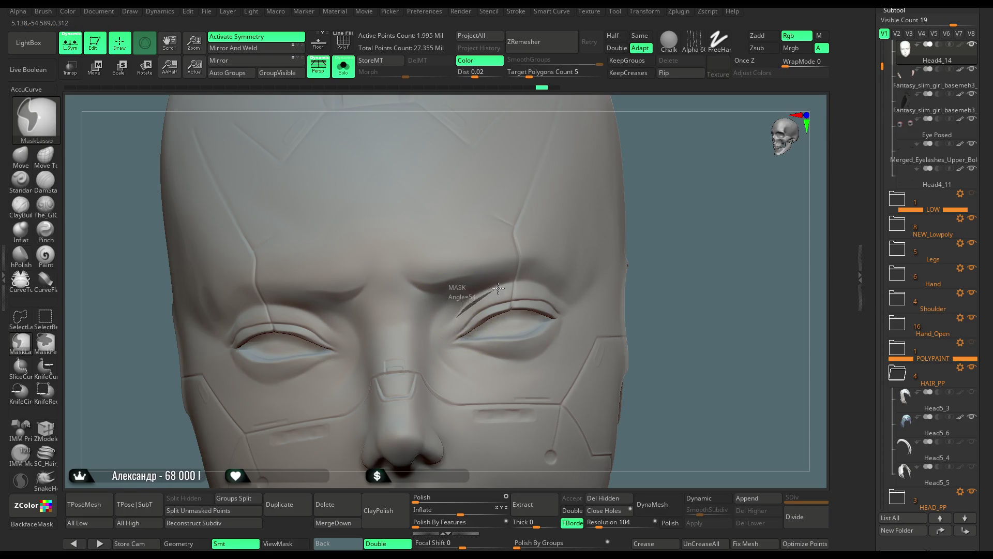
Step: Lasso-mask both eyebrows, extending the mask over the brow tails and toward the eye corner
{"action": "mouse_move", "coordinate": [552, 285]}
{"action": "left_mouse_down", "text": "ctrl"}
{"action": "mouse_move", "coordinate": [615, 269]}
{"action": "mouse_move", "coordinate": [456, 212]}
{"action": "left_mouse_up", "text": "ctrl"}
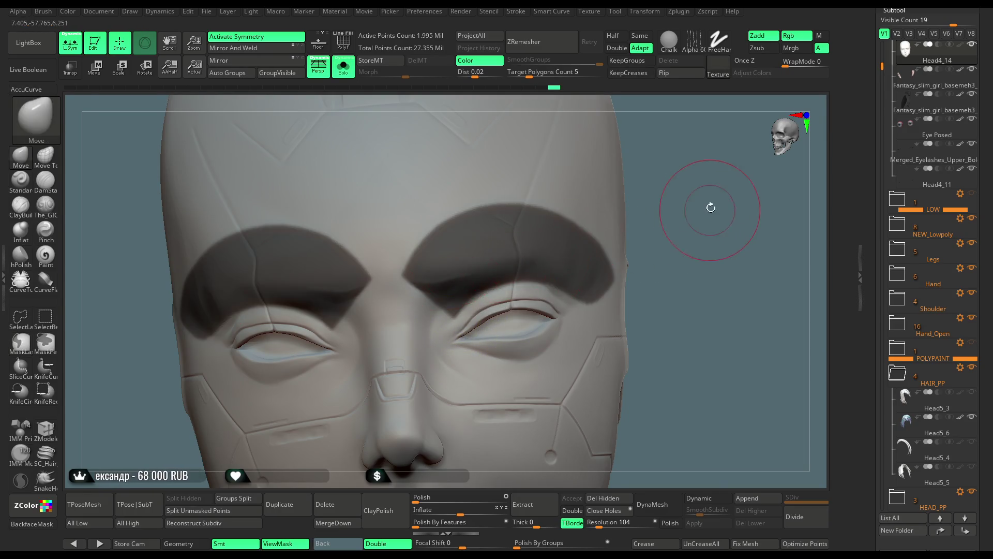
{"action": "scroll", "coordinate": [730, 223], "scroll_direction": "up", "scroll_amount": 3}
{"action": "key", "text": "ctrl"}
{"action": "mouse_move", "coordinate": [507, 281]}
{"action": "left_mouse_down", "text": "ctrl"}
{"action": "mouse_move", "coordinate": [443, 243]}
{"action": "mouse_move", "coordinate": [543, 274]}
{"action": "left_mouse_up", "text": "ctrl"}
{"action": "left_click_drag", "start_coordinate": [739, 231], "coordinate": [710, 231], "text": "alt"}
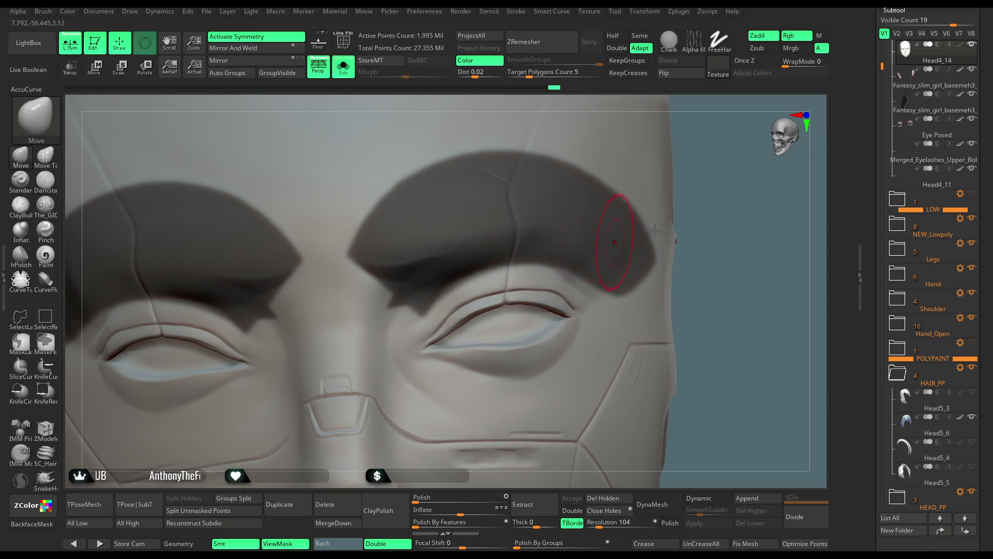
{"action": "right_click_drag", "start_coordinate": [628, 222], "coordinate": [638, 213]}
{"action": "left_click_drag", "start_coordinate": [610, 302], "coordinate": [600, 140], "text": "ctrl"}
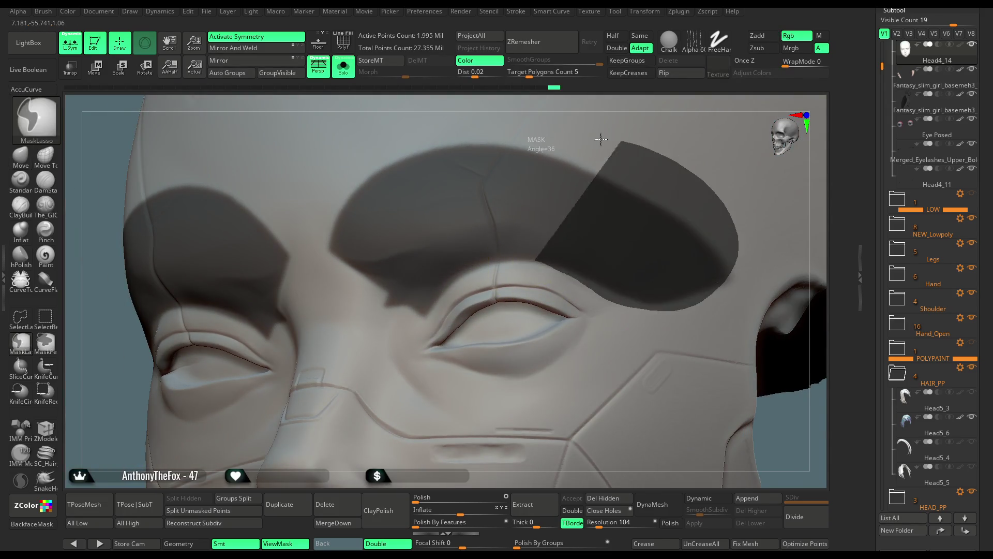
{"action": "right_click_drag", "start_coordinate": [635, 107], "coordinate": [569, 249]}
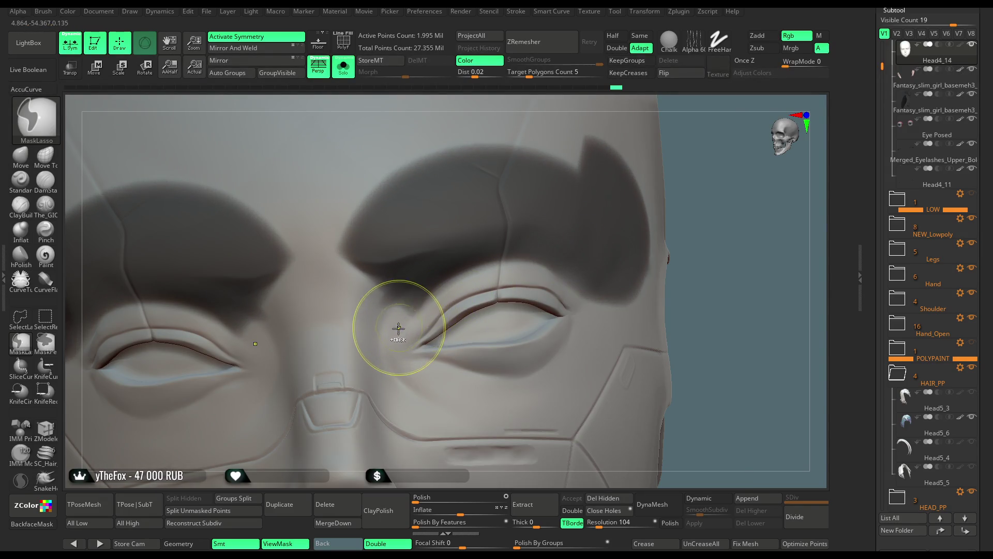
{"action": "mouse_move", "coordinate": [436, 293]}
{"action": "left_mouse_down", "text": "ctrl"}
{"action": "mouse_move", "coordinate": [490, 311]}
{"action": "mouse_move", "coordinate": [362, 171]}
{"action": "mouse_move", "coordinate": [408, 290]}
{"action": "left_mouse_up", "text": "ctrl"}
Step: Frame the head and enlarge the brush to draw size 256
{"action": "key", "text": "f"}
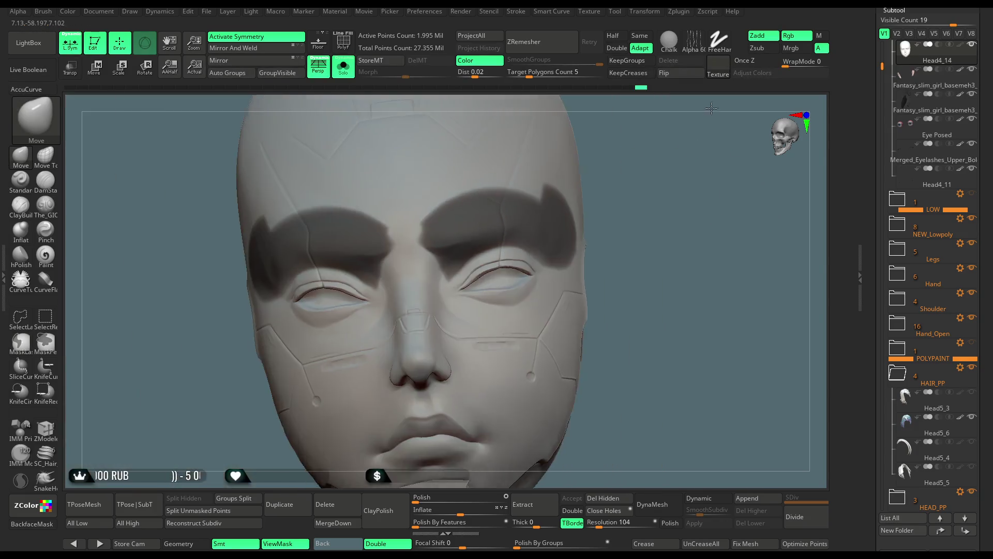
{"action": "key", "text": "space"}
{"action": "mouse_move", "coordinate": [636, 194]}
{"action": "left_mouse_down"}
{"action": "mouse_move", "coordinate": [665, 196]}
{"action": "mouse_move", "coordinate": [600, 228]}
{"action": "left_mouse_up"}
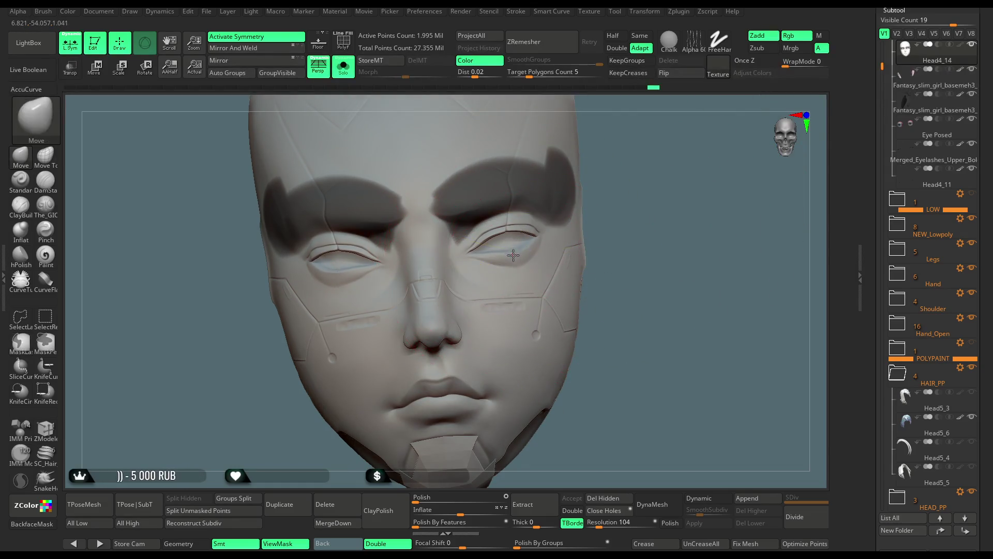
{"action": "mouse_move", "coordinate": [817, 202]}
{"action": "left_mouse_down"}
{"action": "mouse_move", "coordinate": [517, 233]}
{"action": "mouse_move", "coordinate": [569, 228]}
{"action": "mouse_move", "coordinate": [549, 259]}
{"action": "mouse_move", "coordinate": [527, 232]}
{"action": "left_mouse_up"}
{"action": "key", "text": "space"}
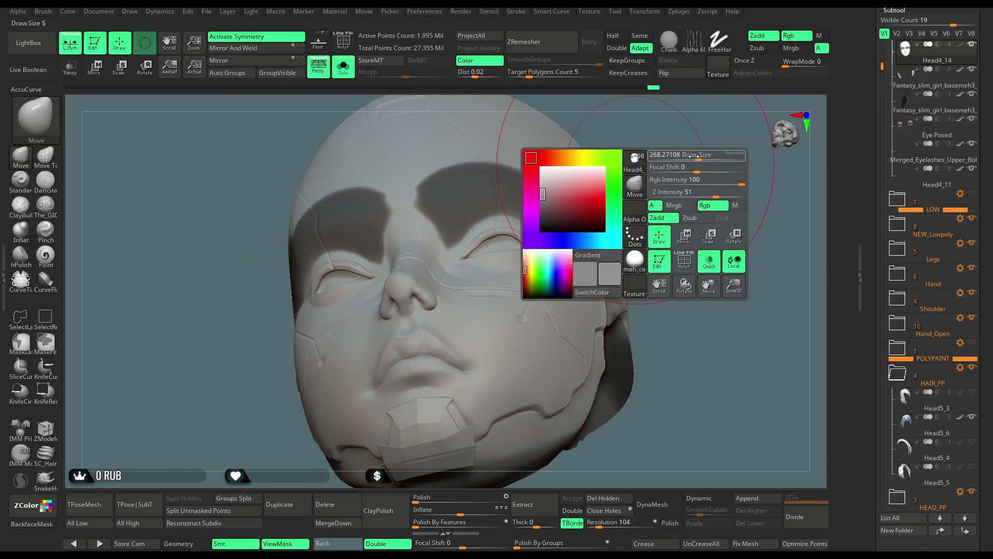
{"action": "scroll", "coordinate": [512, 235], "scroll_direction": "up", "scroll_amount": 3}
{"action": "key", "text": "space"}
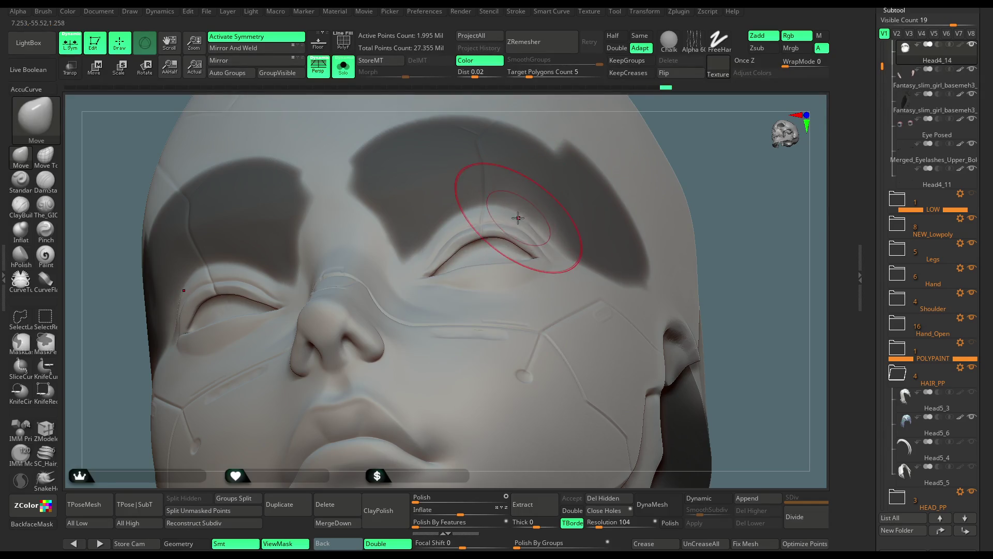
{"action": "key", "text": "f"}
{"action": "mouse_move", "coordinate": [724, 211]}
{"action": "left_mouse_down"}
{"action": "mouse_move", "coordinate": [665, 200]}
{"action": "mouse_move", "coordinate": [671, 171]}
{"action": "mouse_move", "coordinate": [611, 259]}
{"action": "mouse_move", "coordinate": [600, 259]}
{"action": "left_mouse_up"}
{"action": "key", "text": "space"}
{"action": "left_click_drag", "start_coordinate": [636, 222], "coordinate": [654, 190]}
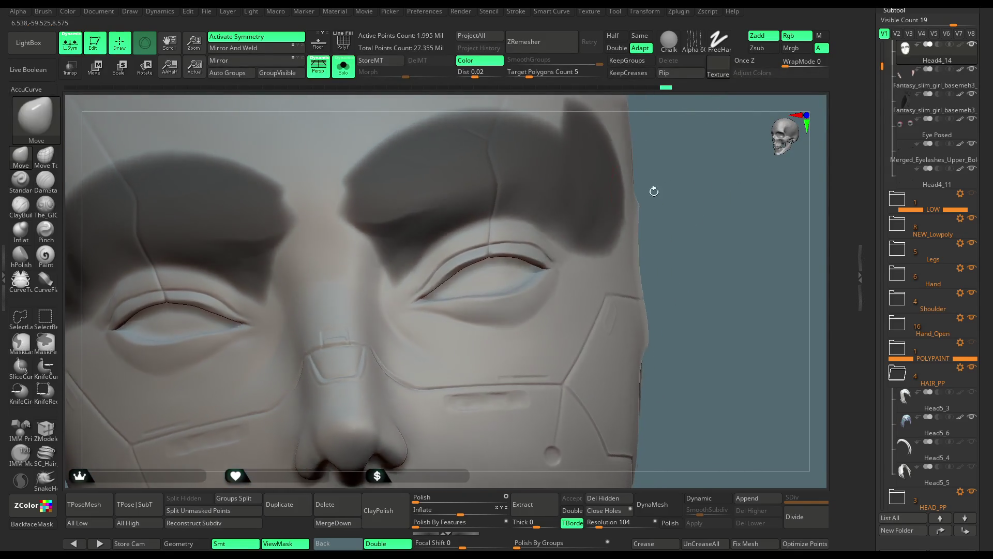
Step: Lasso-mask around the upper eyelid, then return to the Move brush
{"action": "key", "text": "ctrl"}
{"action": "left_click_drag", "start_coordinate": [416, 302], "coordinate": [454, 288]}
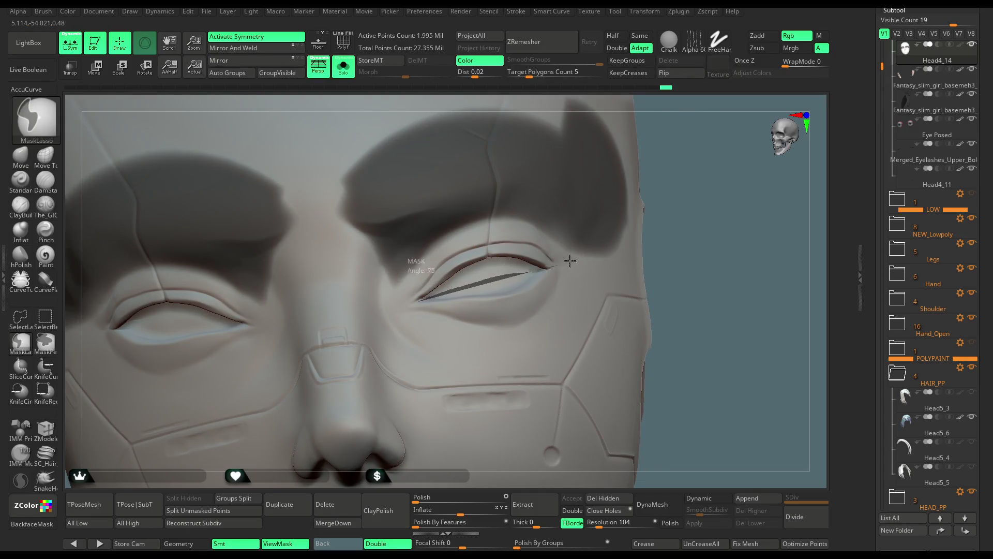
{"action": "left_click_drag", "start_coordinate": [570, 260], "coordinate": [549, 270], "text": "ctrl"}
{"action": "key", "text": "b"}
{"action": "key", "text": "m"}
{"action": "key", "text": "v"}
{"action": "mouse_move", "coordinate": [600, 217]}
{"action": "left_mouse_down"}
{"action": "mouse_move", "coordinate": [621, 178]}
{"action": "mouse_move", "coordinate": [647, 197]}
{"action": "left_mouse_up"}
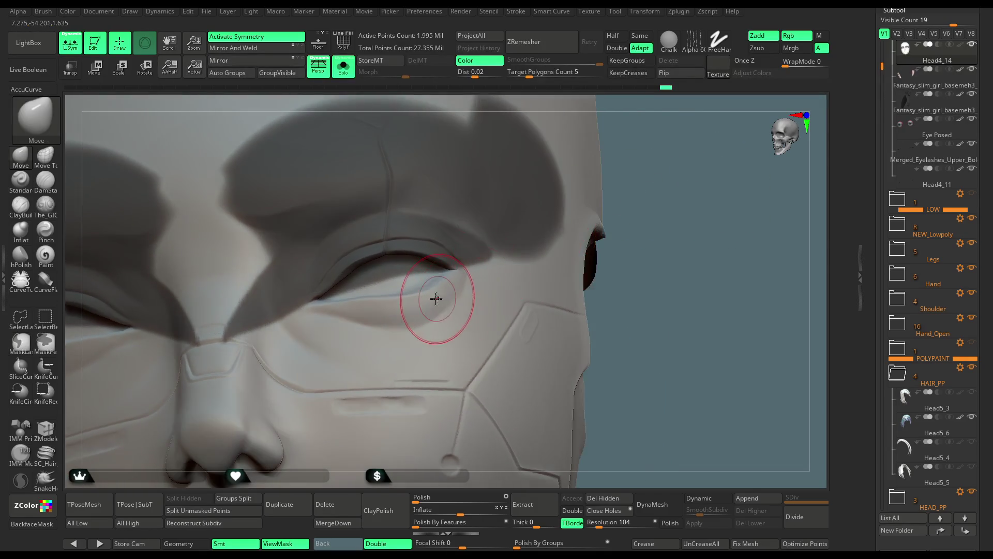
{"action": "left_click_drag", "start_coordinate": [583, 217], "coordinate": [441, 289]}
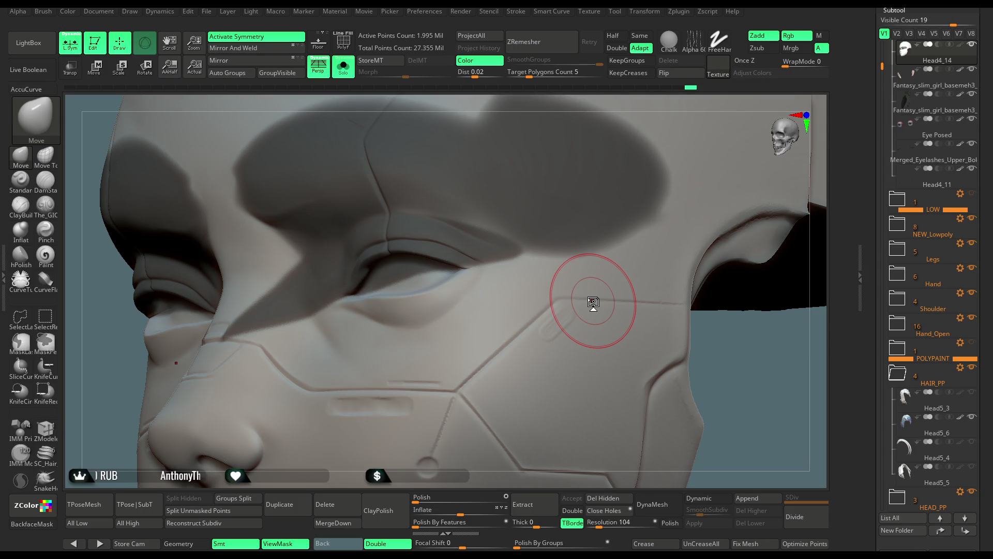
{"action": "mouse_move", "coordinate": [554, 122]}
{"action": "right_mouse_down"}
{"action": "mouse_move", "coordinate": [581, 139]}
{"action": "mouse_move", "coordinate": [594, 220]}
{"action": "right_mouse_up"}
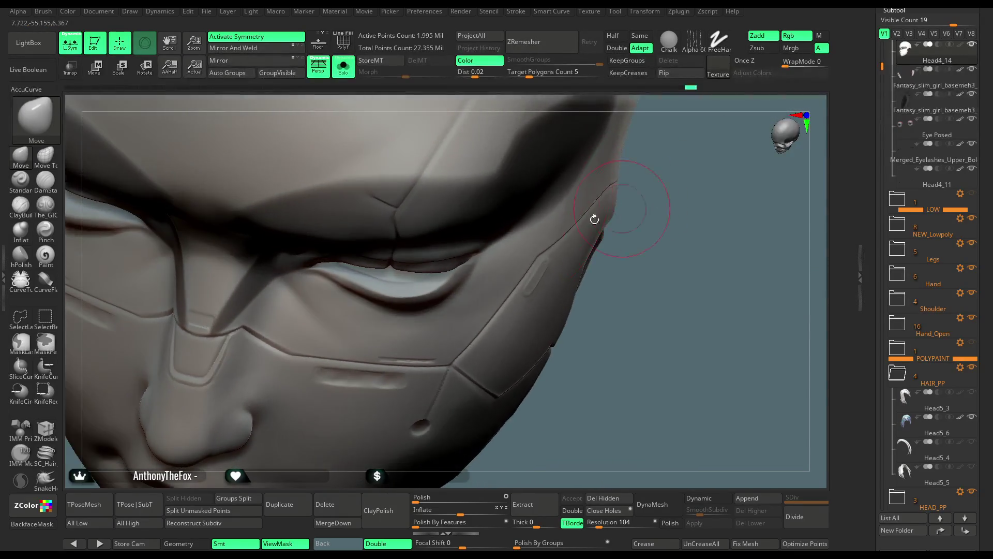
{"action": "key", "text": "space"}
{"action": "mouse_move", "coordinate": [360, 300]}
{"action": "left_mouse_down"}
{"action": "mouse_move", "coordinate": [376, 293]}
{"action": "mouse_move", "coordinate": [333, 277]}
{"action": "mouse_move", "coordinate": [349, 275]}
{"action": "left_mouse_up"}
{"action": "right_click_drag", "start_coordinate": [439, 283], "coordinate": [409, 294]}
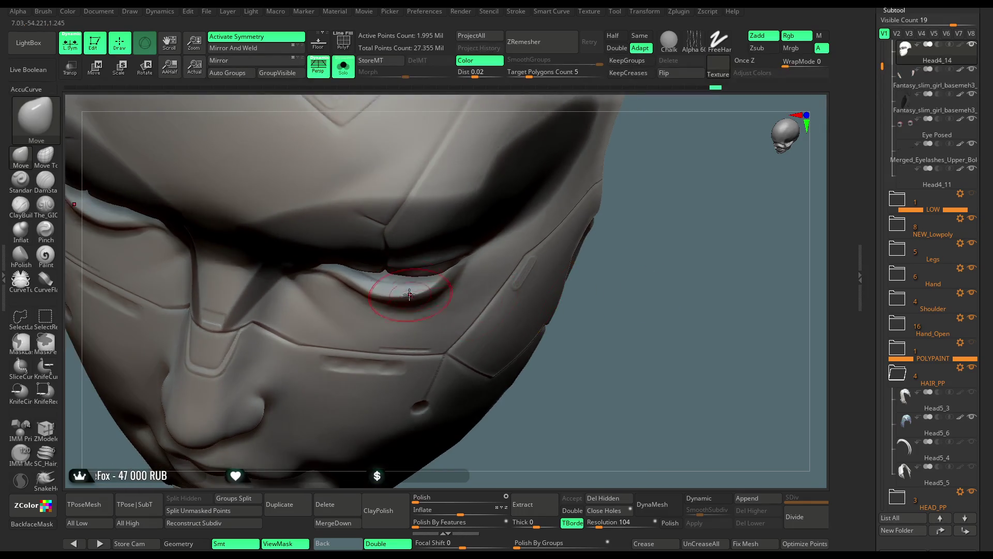
{"action": "right_click_drag", "start_coordinate": [669, 227], "coordinate": [643, 121]}
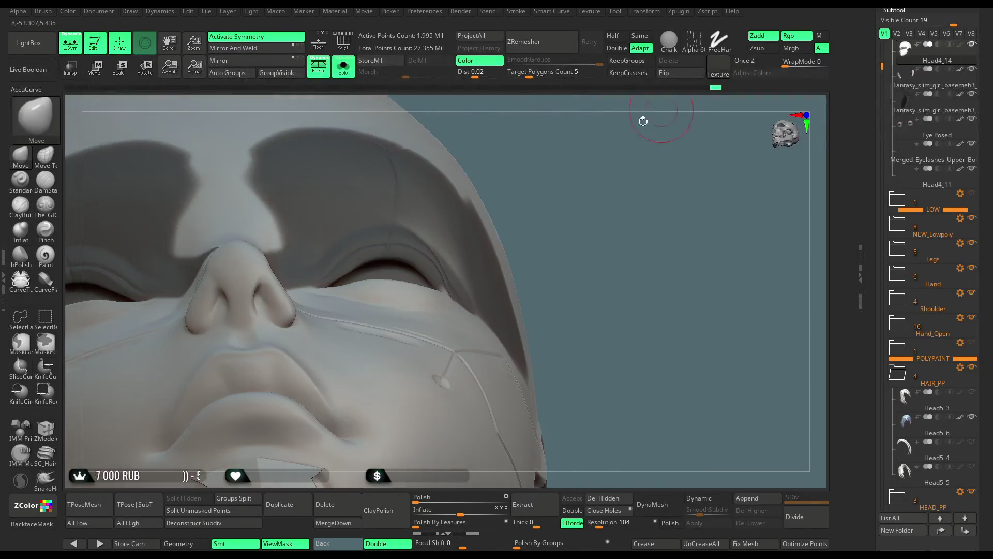
{"action": "right_click", "coordinate": [420, 285]}
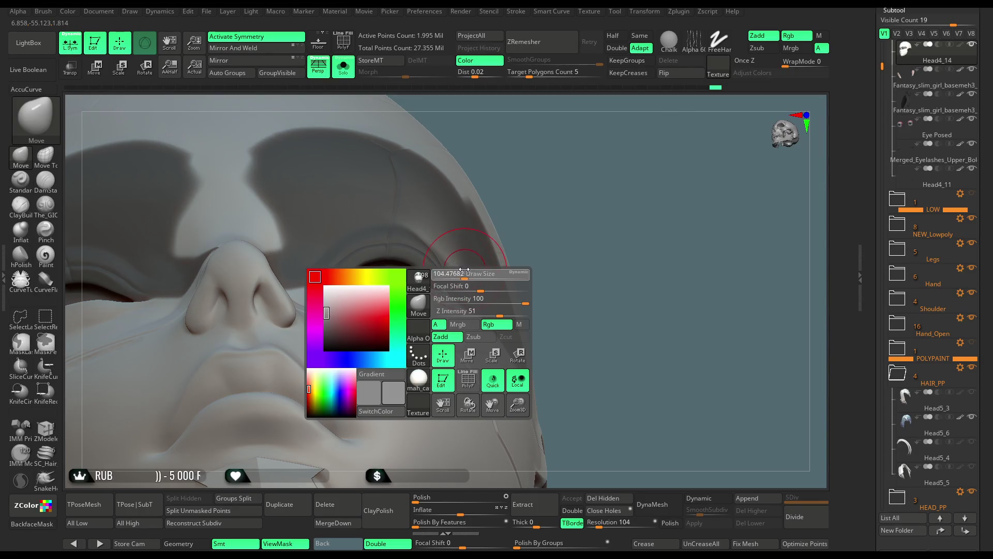
{"action": "right_click_drag", "start_coordinate": [561, 168], "coordinate": [429, 282], "text": "alt"}
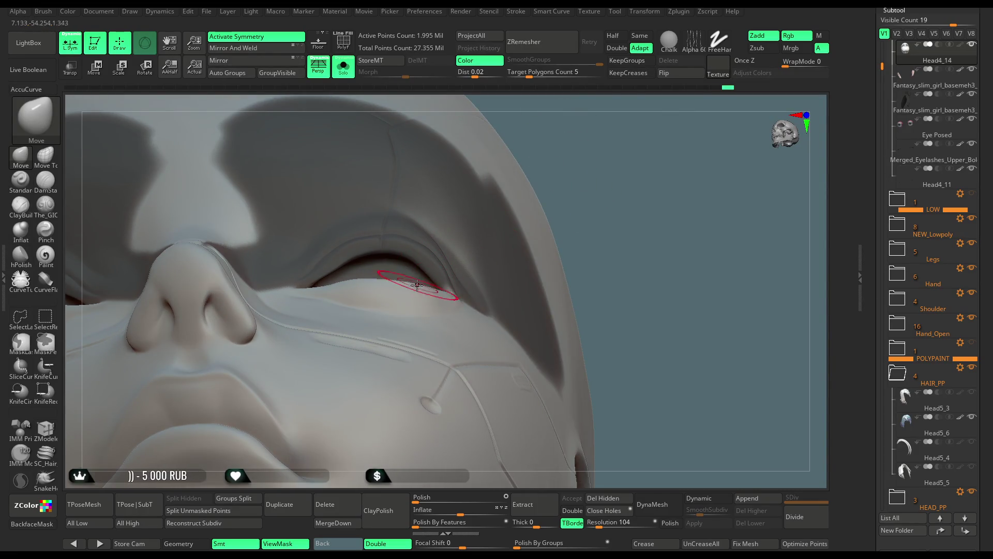
{"action": "mouse_move", "coordinate": [617, 182]}
{"action": "right_mouse_down"}
{"action": "mouse_move", "coordinate": [594, 166]}
{"action": "mouse_move", "coordinate": [558, 248]}
{"action": "mouse_move", "coordinate": [542, 225]}
{"action": "right_mouse_up"}
{"action": "mouse_move", "coordinate": [497, 177]}
{"action": "right_mouse_down"}
{"action": "mouse_move", "coordinate": [461, 176]}
{"action": "mouse_move", "coordinate": [511, 176]}
{"action": "right_mouse_up"}
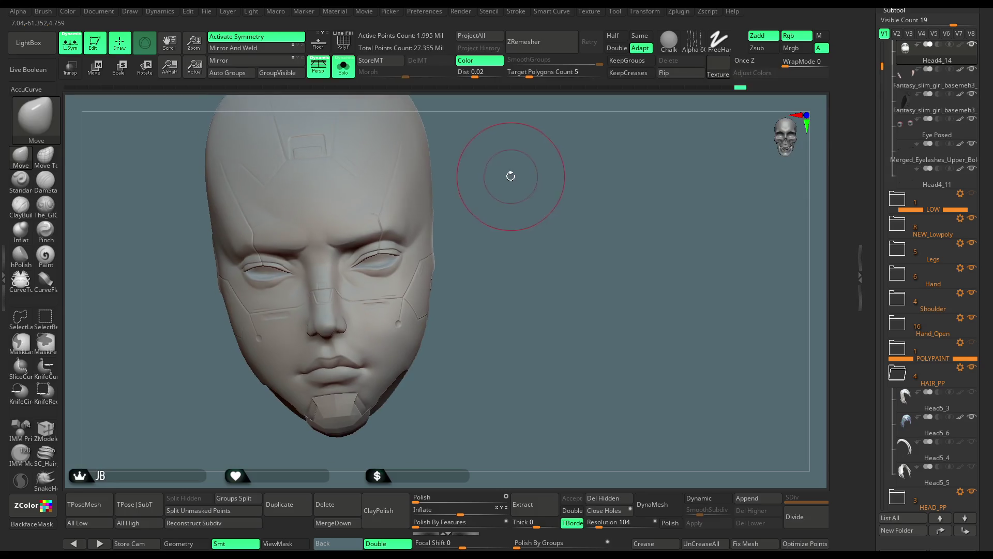
{"action": "left_click", "coordinate": [343, 66]}
{"action": "mouse_move", "coordinate": [567, 196]}
{"action": "right_mouse_down"}
{"action": "mouse_move", "coordinate": [544, 169]}
{"action": "mouse_move", "coordinate": [523, 177]}
{"action": "mouse_move", "coordinate": [550, 151]}
{"action": "mouse_move", "coordinate": [548, 177]}
{"action": "mouse_move", "coordinate": [430, 172]}
{"action": "right_mouse_up"}
{"action": "left_click", "coordinate": [343, 66]}
{"action": "mouse_move", "coordinate": [528, 155]}
{"action": "right_mouse_down"}
{"action": "mouse_move", "coordinate": [532, 104]}
{"action": "mouse_move", "coordinate": [372, 262]}
{"action": "right_mouse_up"}
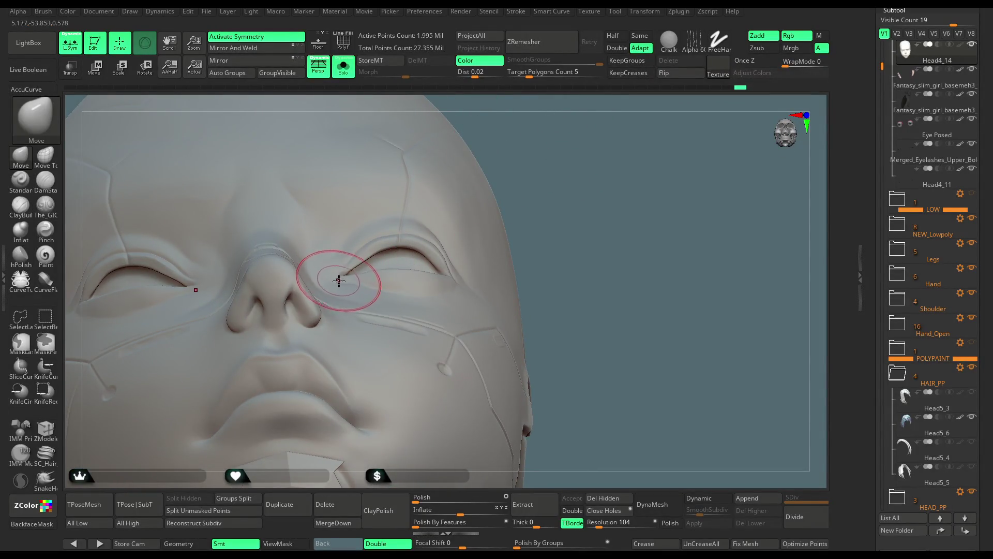
{"action": "right_click_drag", "start_coordinate": [360, 259], "coordinate": [544, 150]}
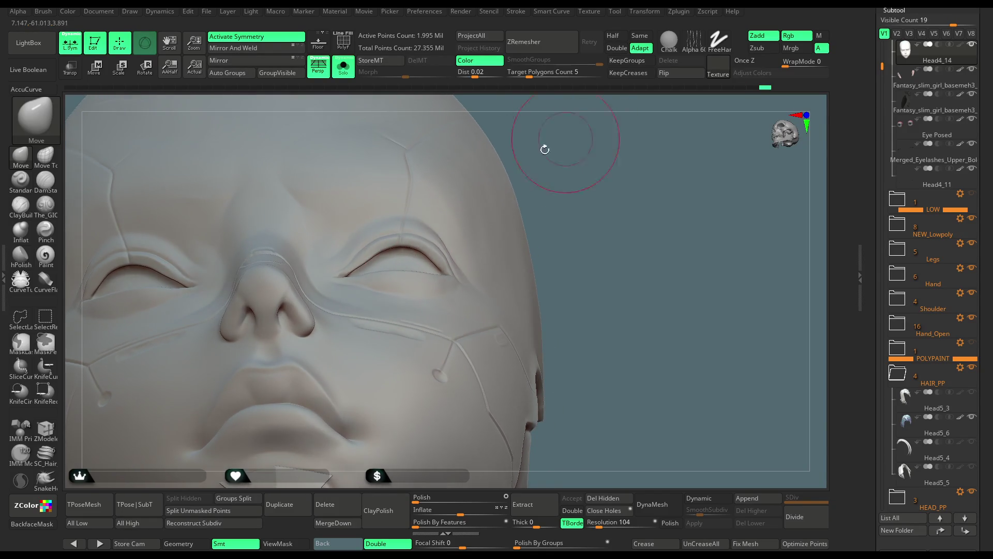
{"action": "mouse_move", "coordinate": [360, 253]}
{"action": "right_mouse_down"}
{"action": "mouse_move", "coordinate": [362, 311]}
{"action": "mouse_move", "coordinate": [399, 301]}
{"action": "right_mouse_up"}
{"action": "right_click", "coordinate": [363, 291]}
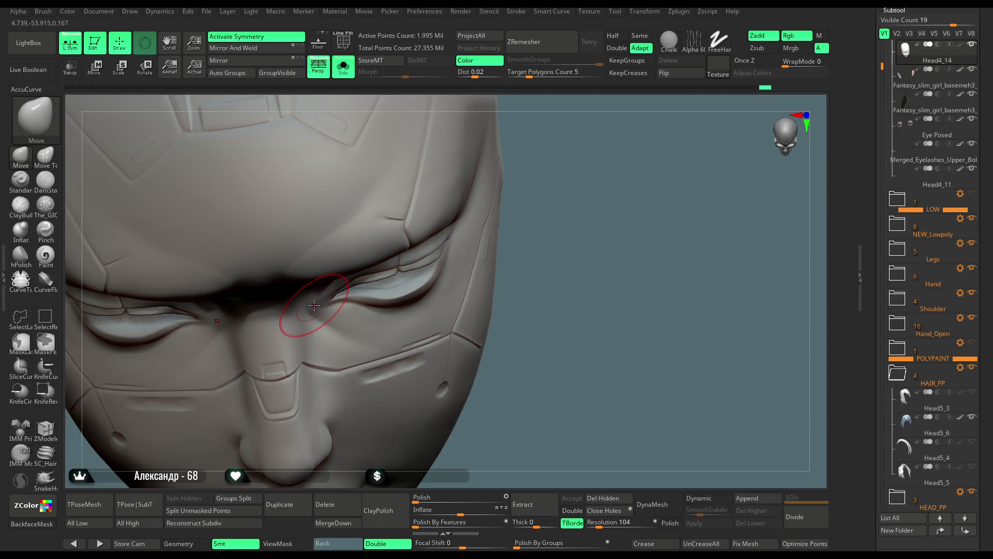
{"action": "mouse_move", "coordinate": [555, 254]}
{"action": "right_mouse_down"}
{"action": "mouse_move", "coordinate": [556, 159]}
{"action": "mouse_move", "coordinate": [545, 172]}
{"action": "right_mouse_up"}
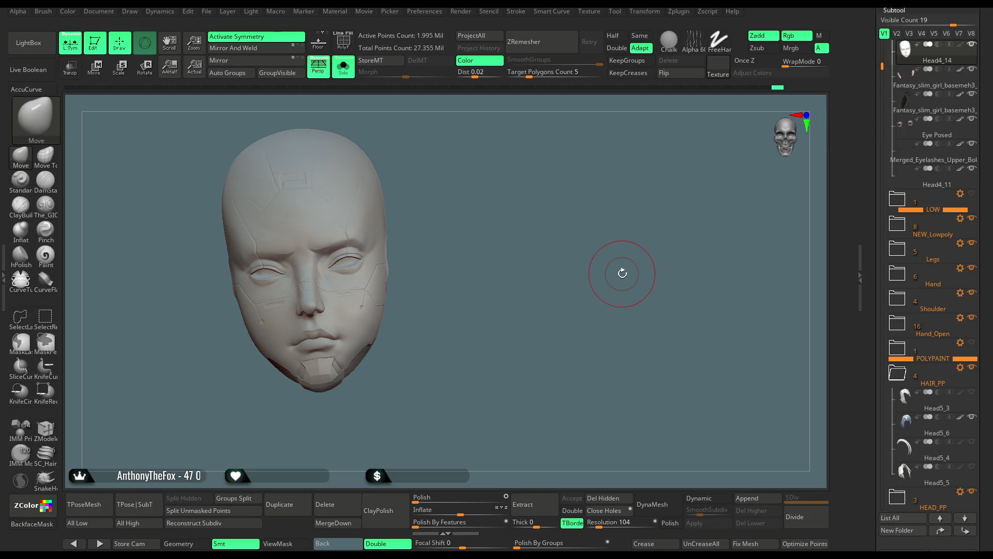
Step: Enlarge the Move brush slightly and pull the eyelid's outer corner outward
{"action": "mouse_move", "coordinate": [447, 215]}
{"action": "left_mouse_down"}
{"action": "mouse_move", "coordinate": [461, 193]}
{"action": "mouse_move", "coordinate": [473, 249]}
{"action": "mouse_move", "coordinate": [499, 210]}
{"action": "left_mouse_up"}
{"action": "key", "text": "space"}
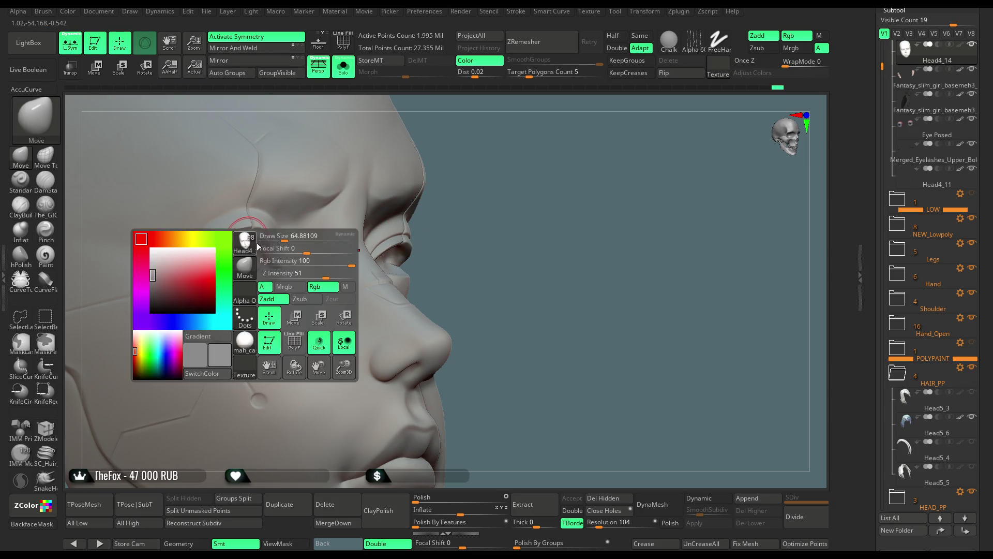
{"action": "left_click_drag", "start_coordinate": [291, 236], "coordinate": [295, 236]}
{"action": "mouse_move", "coordinate": [199, 228]}
{"action": "left_mouse_down"}
{"action": "mouse_move", "coordinate": [177, 266]}
{"action": "mouse_move", "coordinate": [188, 264]}
{"action": "left_mouse_up"}
{"action": "mouse_move", "coordinate": [455, 218]}
{"action": "left_mouse_down"}
{"action": "mouse_move", "coordinate": [497, 201]}
{"action": "mouse_move", "coordinate": [485, 211]}
{"action": "mouse_move", "coordinate": [518, 168]}
{"action": "mouse_move", "coordinate": [485, 220]}
{"action": "left_mouse_up"}
Step: Shrink the brush and deepen the right upper eyelid crease
{"action": "left_click_drag", "start_coordinate": [549, 199], "coordinate": [526, 199]}
{"action": "right_click_drag", "start_coordinate": [526, 197], "coordinate": [467, 214]}
{"action": "key", "text": "space"}
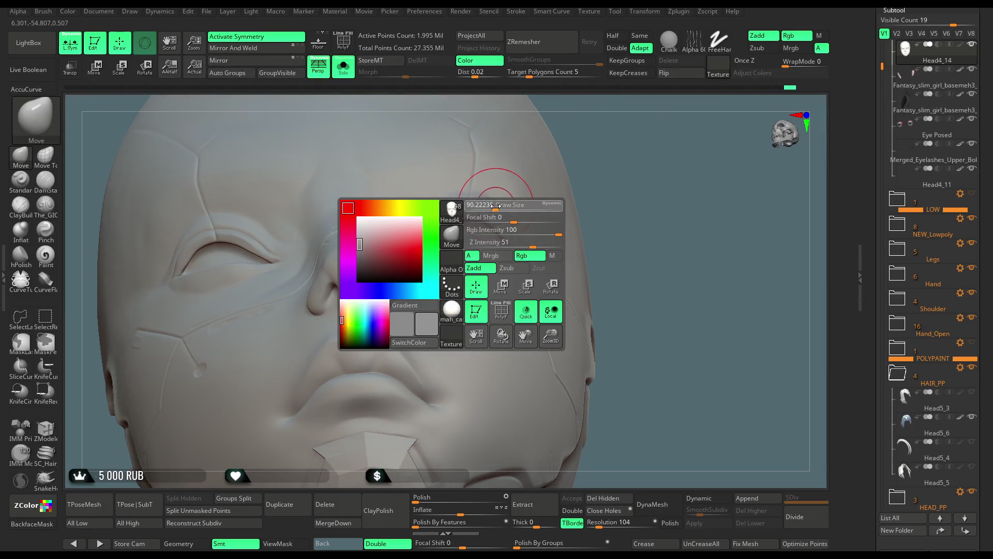
{"action": "left_click_drag", "start_coordinate": [497, 224], "coordinate": [450, 216]}
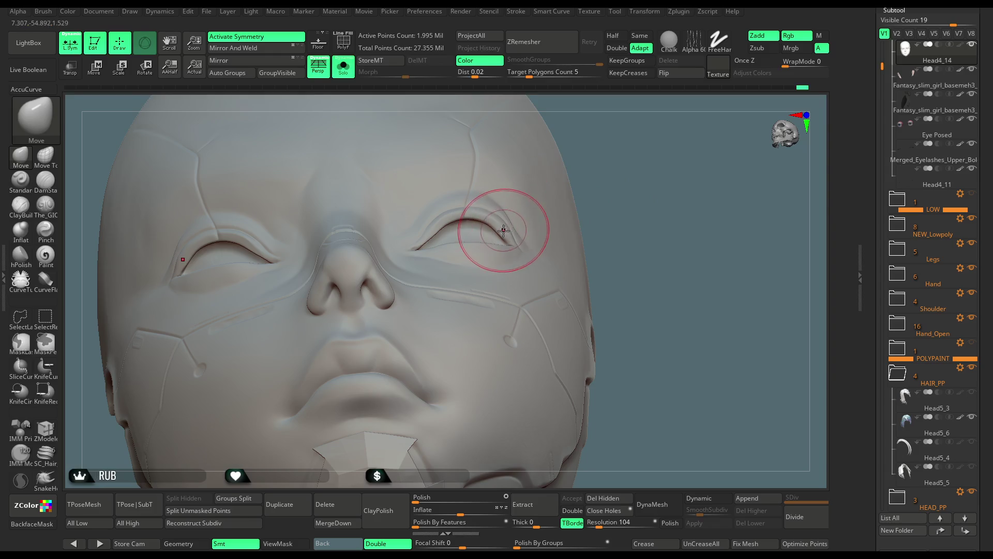
{"action": "mouse_move", "coordinate": [521, 210]}
{"action": "right_mouse_down", "text": "ctrl"}
{"action": "mouse_move", "coordinate": [621, 149]}
{"action": "mouse_move", "coordinate": [631, 169]}
{"action": "mouse_move", "coordinate": [575, 168]}
{"action": "mouse_move", "coordinate": [609, 167]}
{"action": "right_mouse_up", "text": "ctrl"}
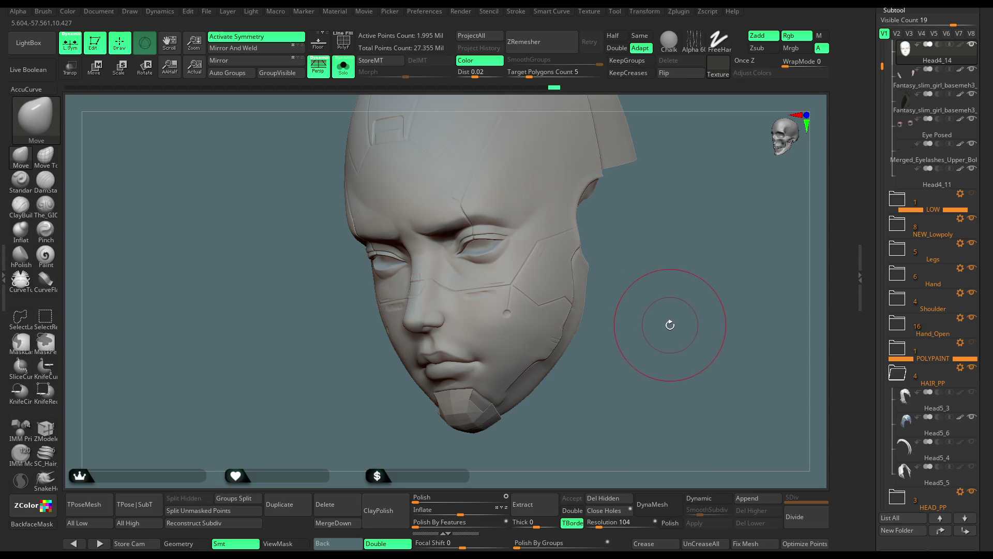
{"action": "left_click_drag", "start_coordinate": [677, 303], "coordinate": [637, 282]}
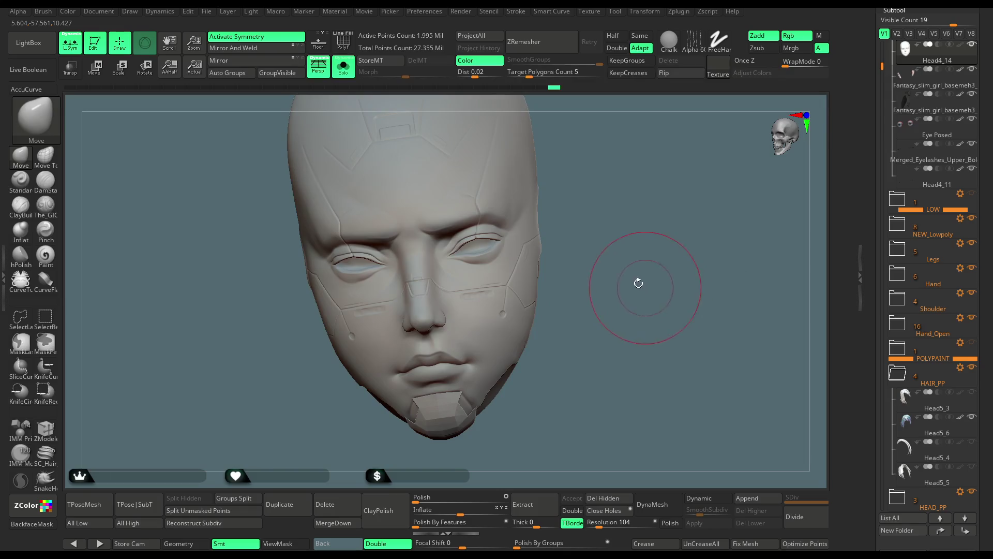
Step: Switch to the Standard brush with draw size about 87 and lower Z intensity
{"action": "left_click", "coordinate": [21, 181]}
{"action": "mouse_move", "coordinate": [600, 171]}
{"action": "left_mouse_down", "text": "alt"}
{"action": "mouse_move", "coordinate": [604, 204]}
{"action": "mouse_move", "coordinate": [642, 228]}
{"action": "mouse_move", "coordinate": [627, 228]}
{"action": "left_mouse_up", "text": "alt"}
{"action": "key", "text": "space"}
{"action": "left_click_drag", "start_coordinate": [653, 261], "coordinate": [639, 262]}
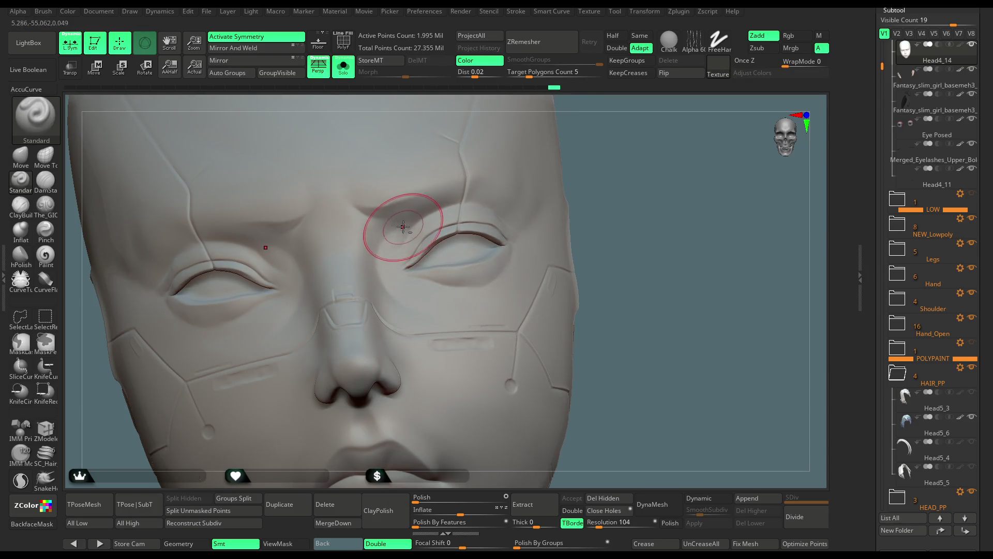
Step: Sculpt the brow and upper eyelid area with the low-intensity Standard brush
{"action": "key", "text": "space"}
{"action": "right_click_drag", "start_coordinate": [456, 280], "coordinate": [517, 215]}
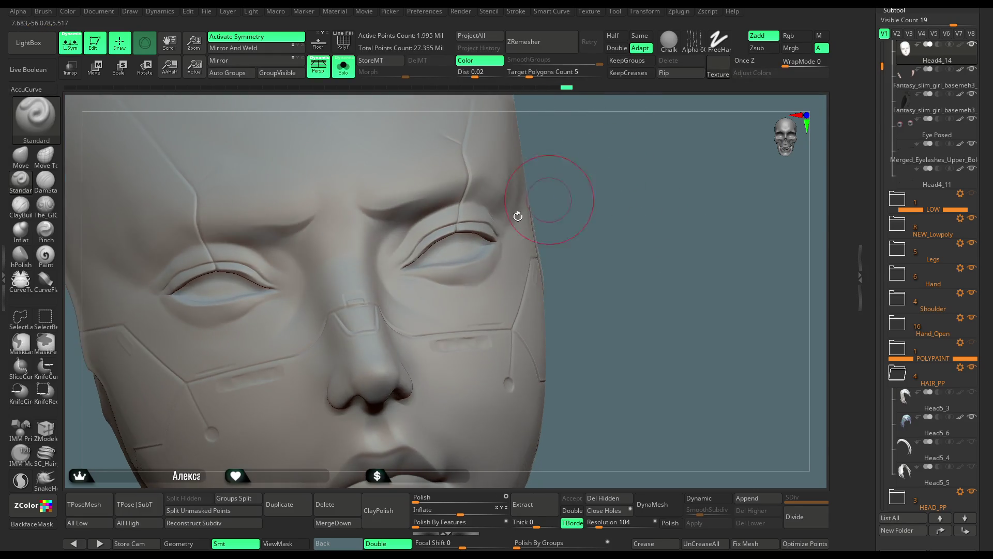
{"action": "key", "text": "space"}
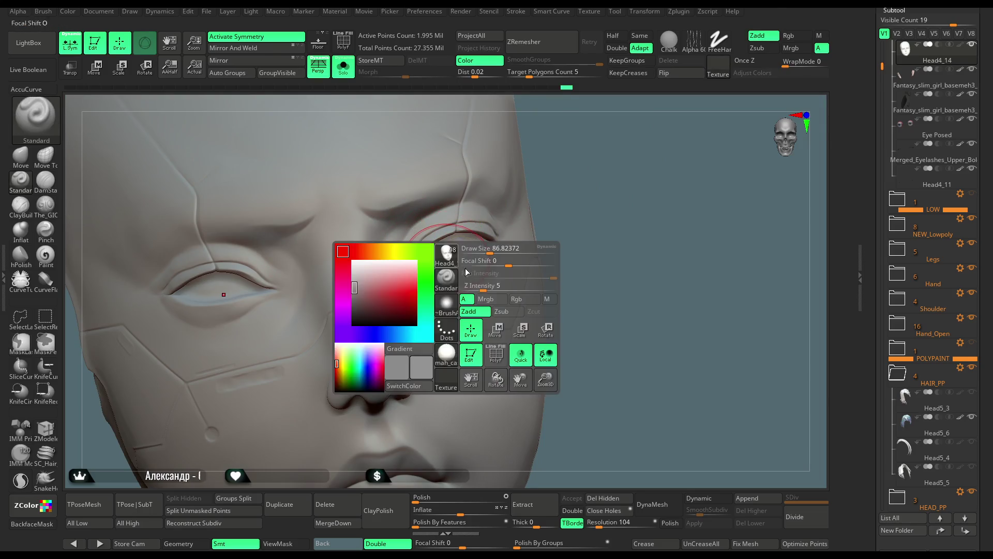
{"action": "mouse_move", "coordinate": [466, 248]}
{"action": "right_mouse_down"}
{"action": "mouse_move", "coordinate": [563, 171]}
{"action": "mouse_move", "coordinate": [403, 222]}
{"action": "right_mouse_up"}
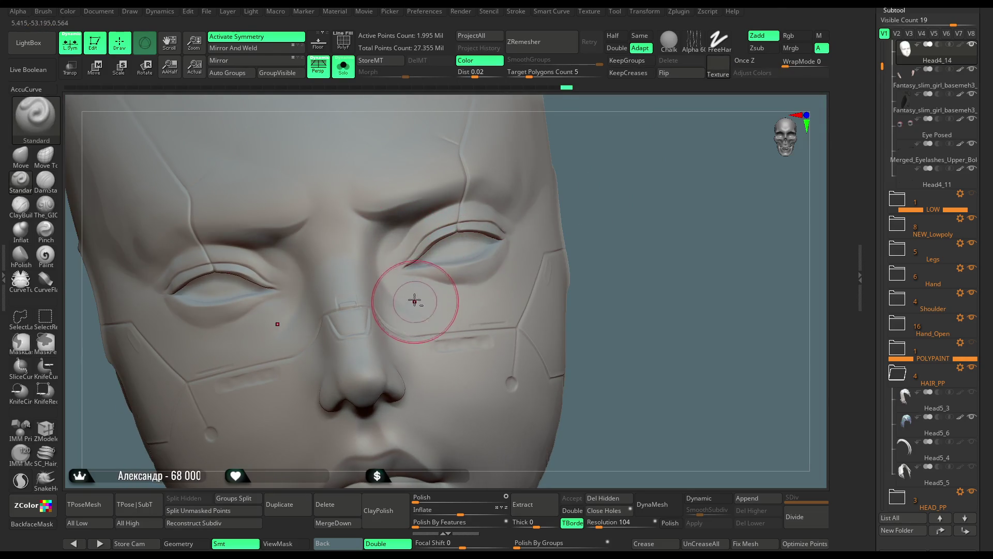
{"action": "right_click_drag", "start_coordinate": [532, 195], "coordinate": [548, 162]}
{"action": "key", "text": "space"}
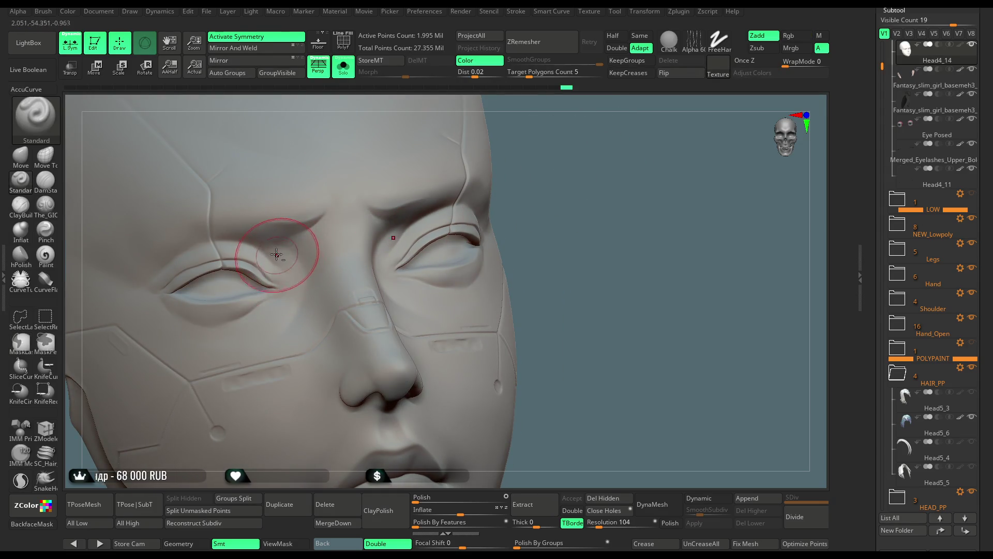
{"action": "right_click_drag", "start_coordinate": [577, 162], "coordinate": [383, 253]}
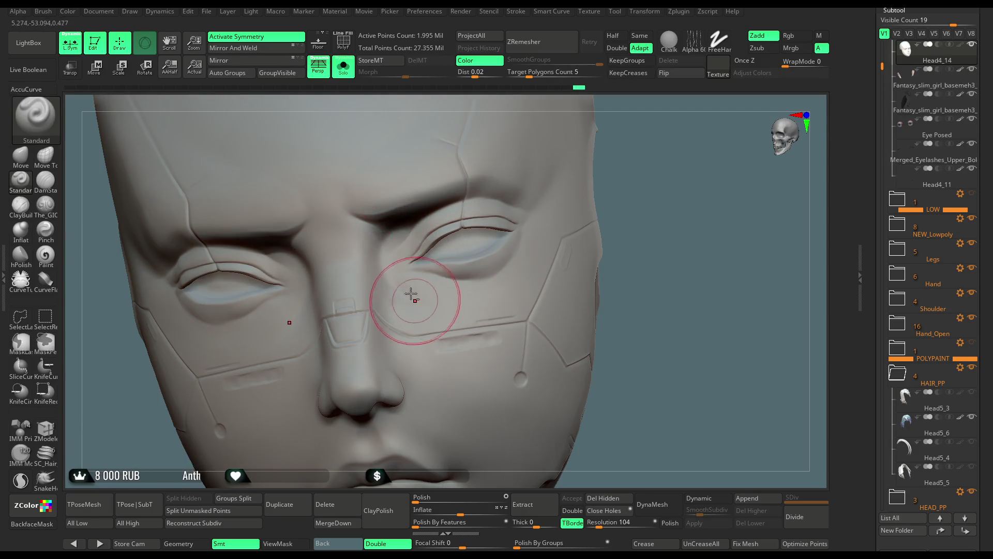
Step: Turn Solo off so the hair, eyes and armoured body reappear around the head
{"action": "mouse_move", "coordinate": [702, 234]}
{"action": "right_mouse_down"}
{"action": "mouse_move", "coordinate": [674, 186]}
{"action": "mouse_move", "coordinate": [569, 225]}
{"action": "mouse_move", "coordinate": [577, 228]}
{"action": "mouse_move", "coordinate": [581, 184]}
{"action": "mouse_move", "coordinate": [570, 211]}
{"action": "mouse_move", "coordinate": [596, 244]}
{"action": "mouse_move", "coordinate": [597, 269]}
{"action": "right_mouse_up"}
{"action": "left_click", "coordinate": [343, 66]}
{"action": "mouse_move", "coordinate": [602, 340]}
{"action": "left_mouse_down"}
{"action": "mouse_move", "coordinate": [685, 231]}
{"action": "mouse_move", "coordinate": [590, 233]}
{"action": "left_mouse_up"}
Step: Switch to the Move brush and reshape the eyelids against the real eyes and lashes
{"action": "right_click_drag", "start_coordinate": [474, 230], "coordinate": [465, 196], "text": "ctrl"}
{"action": "left_click", "coordinate": [30, 155]}
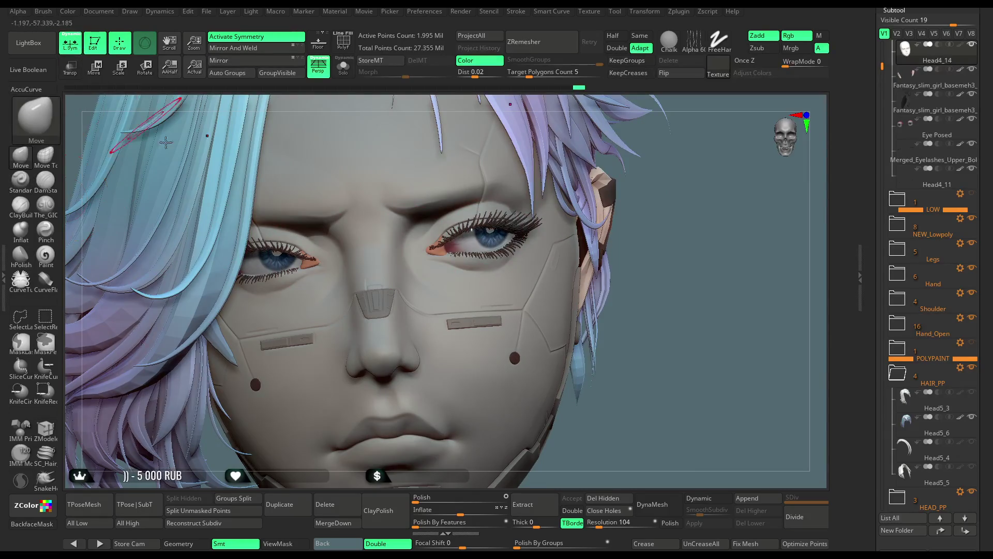
{"action": "right_click", "coordinate": [436, 233]}
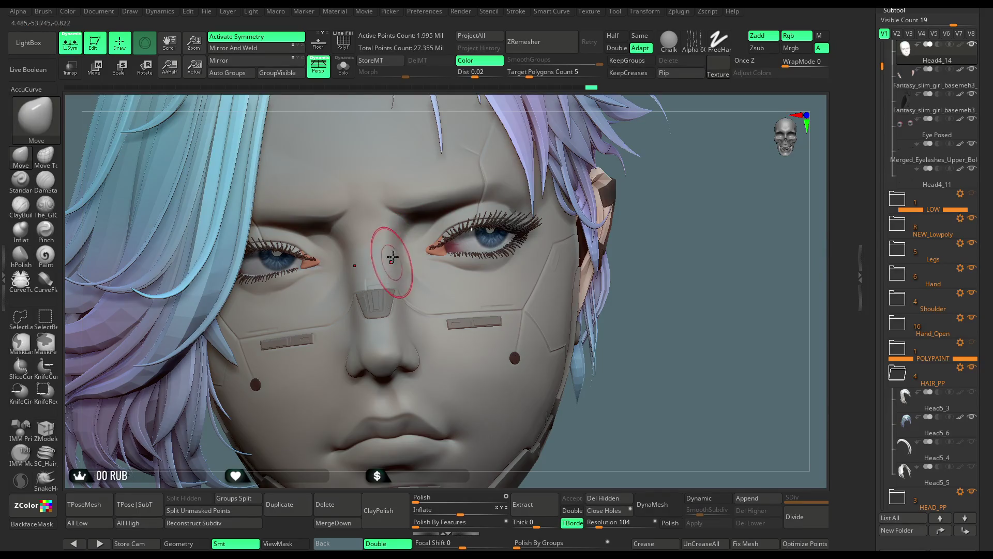
{"action": "mouse_move", "coordinate": [709, 277]}
{"action": "left_mouse_down"}
{"action": "mouse_move", "coordinate": [718, 237]}
{"action": "mouse_move", "coordinate": [409, 235]}
{"action": "left_mouse_up"}
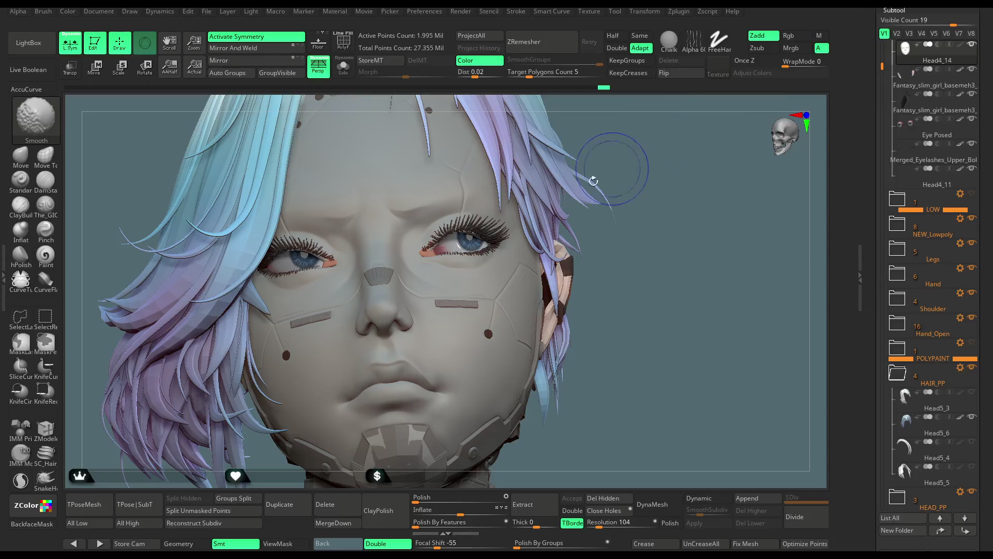
Step: Set Focal Shift to 0, adjust near the ear, and turn Solo on
{"action": "right_click", "coordinate": [616, 186]}
{"action": "left_click_drag", "start_coordinate": [603, 202], "coordinate": [632, 204]}
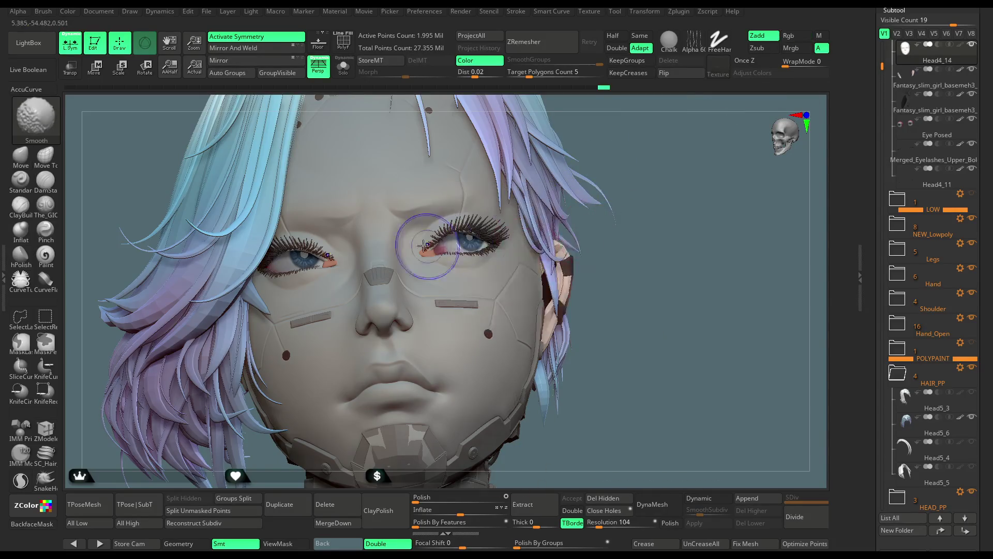
{"action": "mouse_move", "coordinate": [418, 264]}
{"action": "right_mouse_down"}
{"action": "mouse_move", "coordinate": [749, 336]}
{"action": "mouse_move", "coordinate": [712, 291]}
{"action": "mouse_move", "coordinate": [683, 300]}
{"action": "mouse_move", "coordinate": [674, 281]}
{"action": "mouse_move", "coordinate": [761, 295]}
{"action": "mouse_move", "coordinate": [668, 288]}
{"action": "mouse_move", "coordinate": [326, 122]}
{"action": "right_mouse_up"}
{"action": "left_click", "coordinate": [343, 71]}
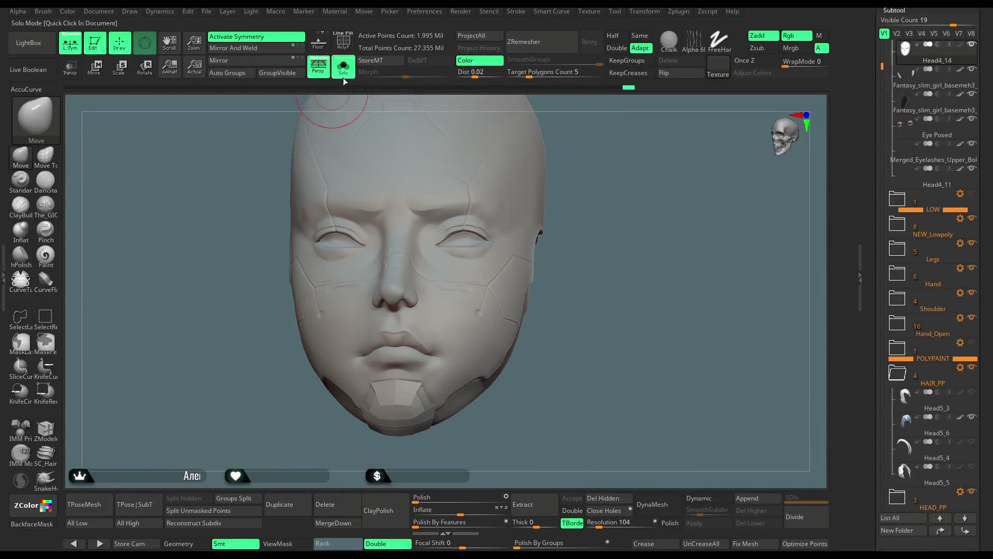
Step: Check the head from several angles, turn Solo off, and enable Polypaint display on Head4_14
{"action": "key", "text": "space"}
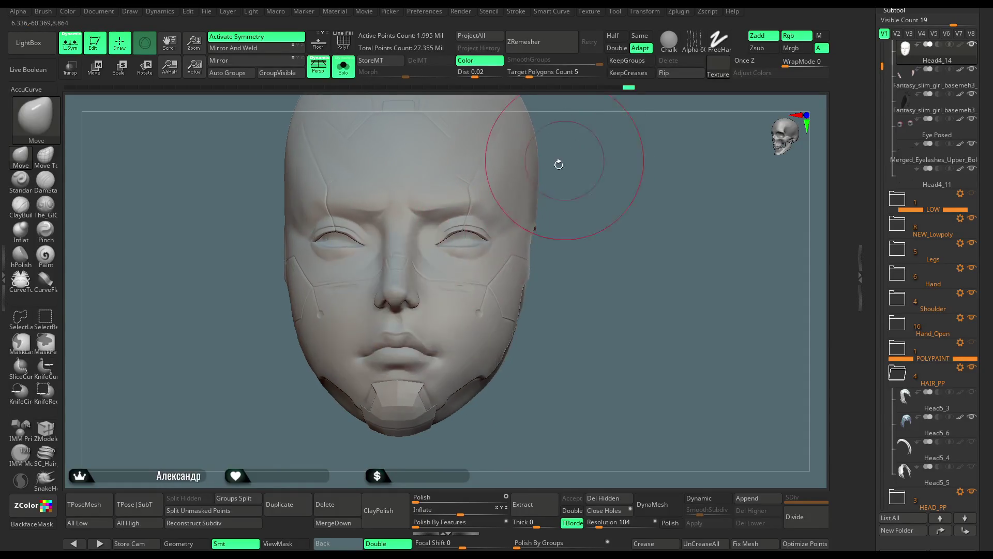
{"action": "mouse_move", "coordinate": [463, 240]}
{"action": "right_mouse_down"}
{"action": "mouse_move", "coordinate": [588, 194]}
{"action": "mouse_move", "coordinate": [504, 194]}
{"action": "mouse_move", "coordinate": [561, 126]}
{"action": "mouse_move", "coordinate": [572, 150]}
{"action": "mouse_move", "coordinate": [355, 255]}
{"action": "right_mouse_up"}
{"action": "key", "text": "space"}
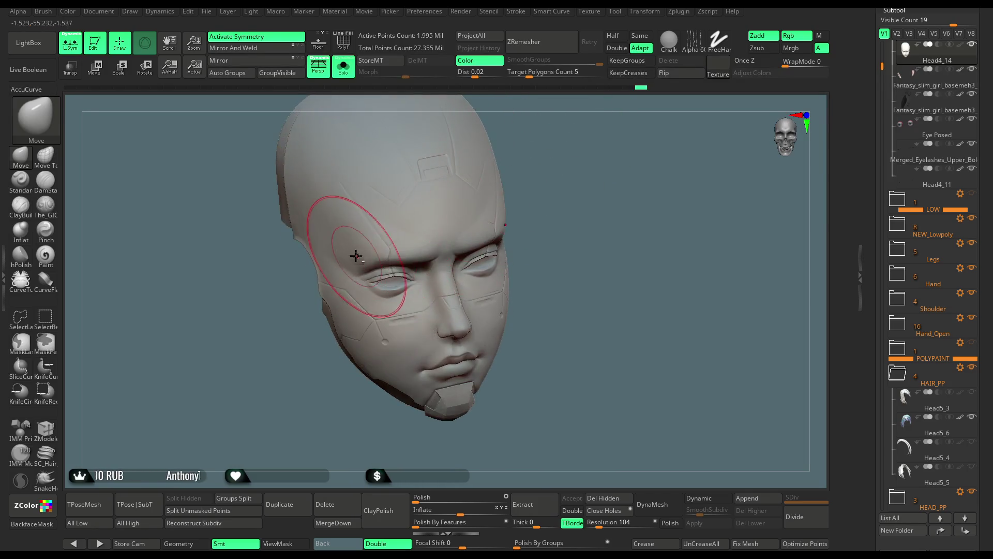
{"action": "mouse_move", "coordinate": [554, 166]}
{"action": "right_mouse_down"}
{"action": "mouse_move", "coordinate": [569, 157]}
{"action": "mouse_move", "coordinate": [549, 150]}
{"action": "mouse_move", "coordinate": [524, 160]}
{"action": "mouse_move", "coordinate": [548, 156]}
{"action": "mouse_move", "coordinate": [535, 193]}
{"action": "mouse_move", "coordinate": [517, 171]}
{"action": "mouse_move", "coordinate": [569, 174]}
{"action": "right_mouse_up"}
{"action": "left_click", "coordinate": [343, 67]}
{"action": "left_click", "coordinate": [960, 44]}
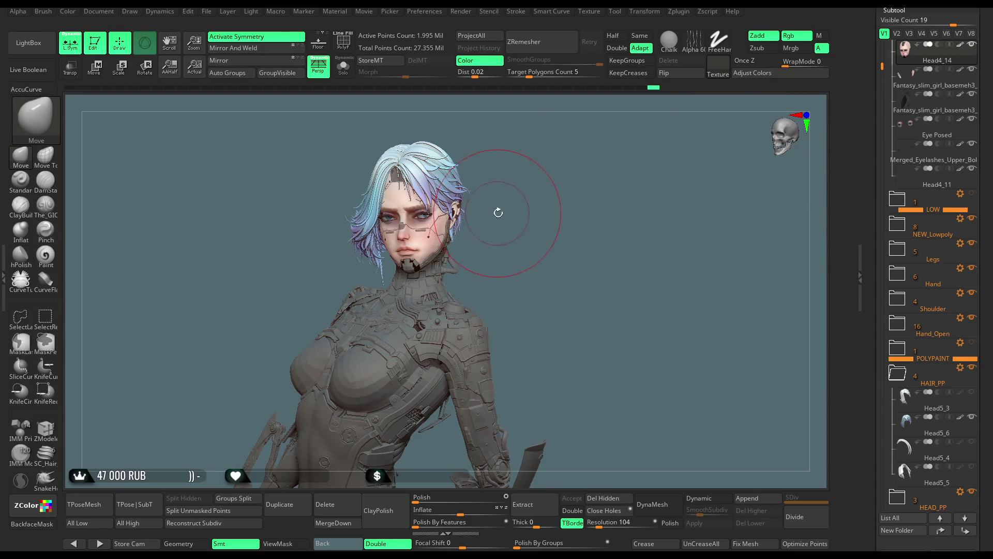
Step: Hide Head4_14's painted colours and save the project with Ctrl+S
{"action": "mouse_move", "coordinate": [500, 213]}
{"action": "right_mouse_down"}
{"action": "mouse_move", "coordinate": [512, 215]}
{"action": "mouse_move", "coordinate": [497, 212]}
{"action": "right_mouse_up"}
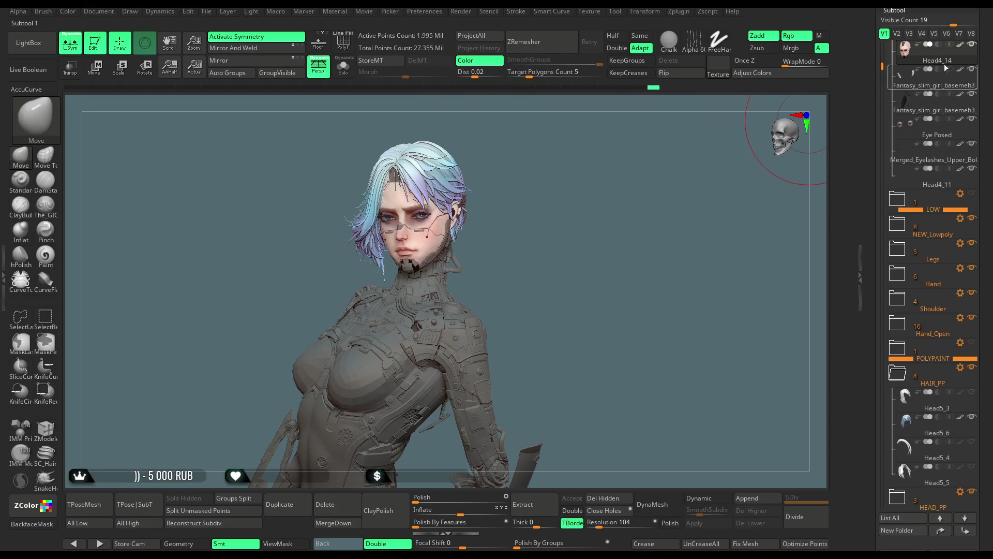
{"action": "left_click", "coordinate": [960, 45]}
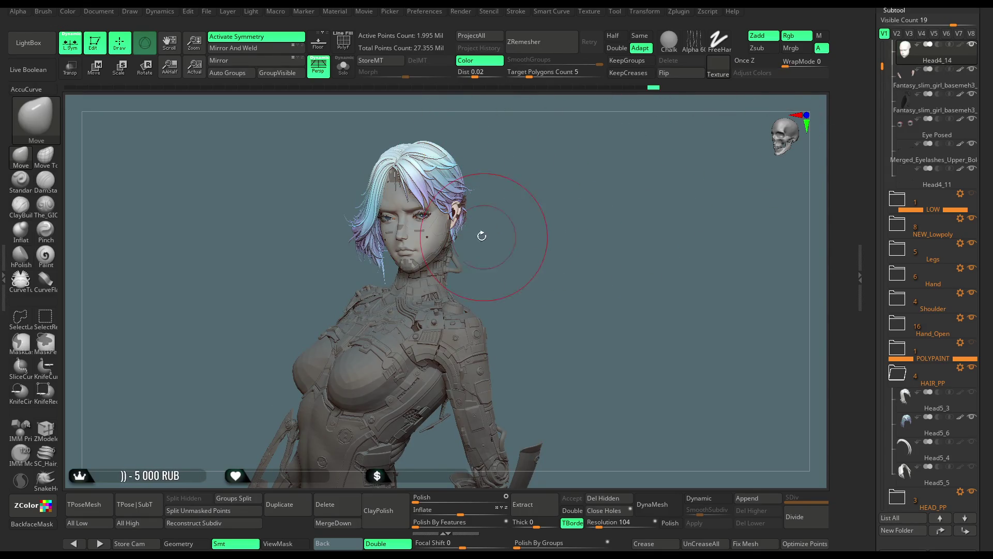
{"action": "left_click", "coordinate": [207, 12]}
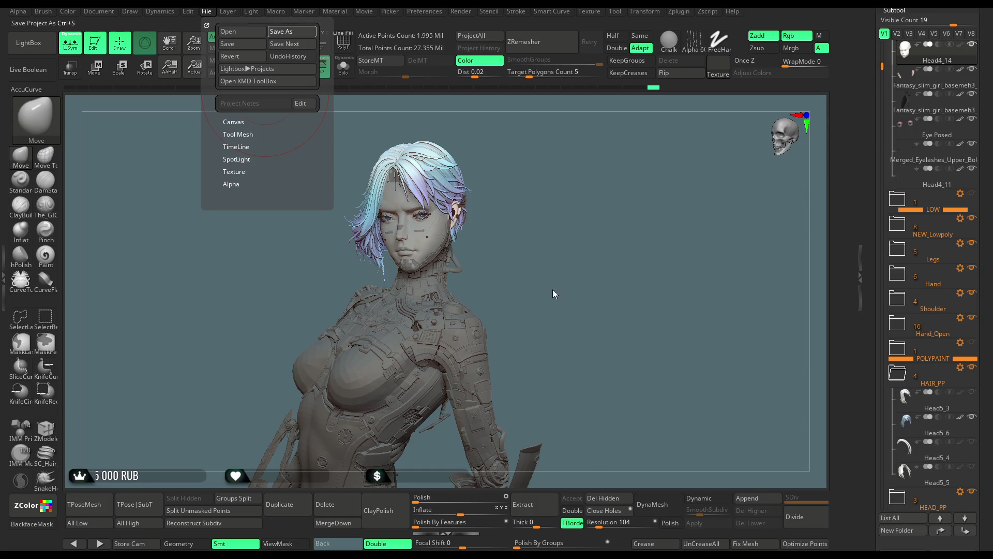
{"action": "key", "text": "ctrl+s"}
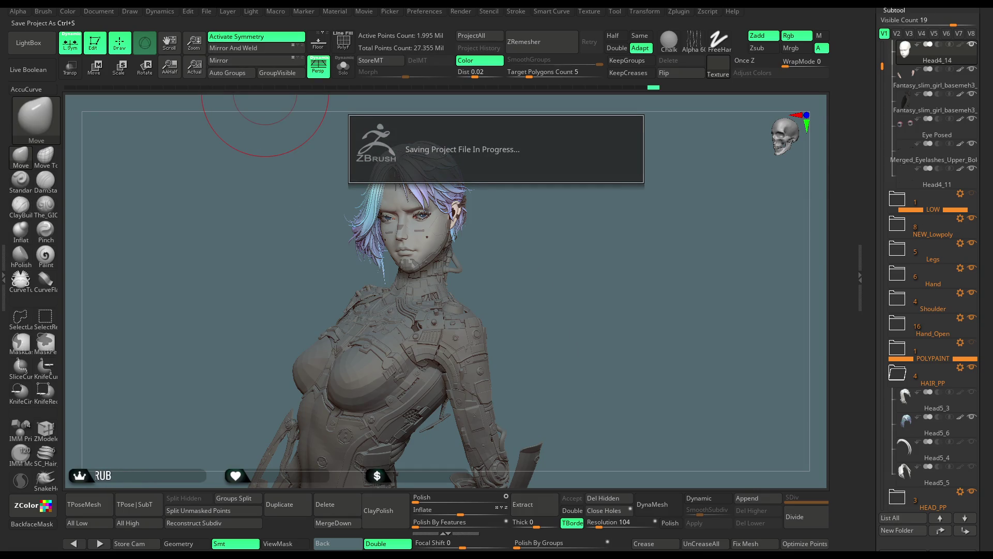
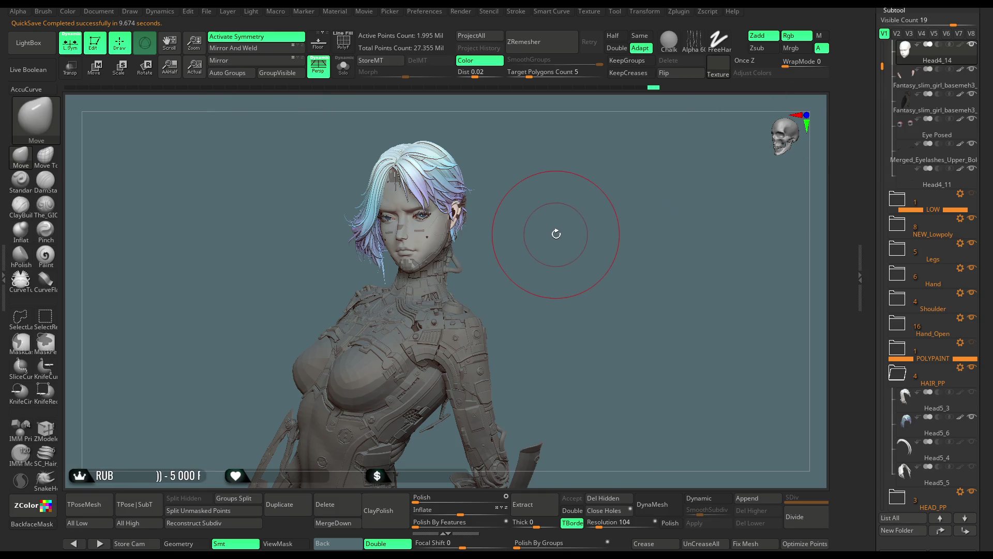
Step: Toggle Solo on and off to compare the head with the hair and body, ending isolated
{"action": "left_click", "coordinate": [343, 66]}
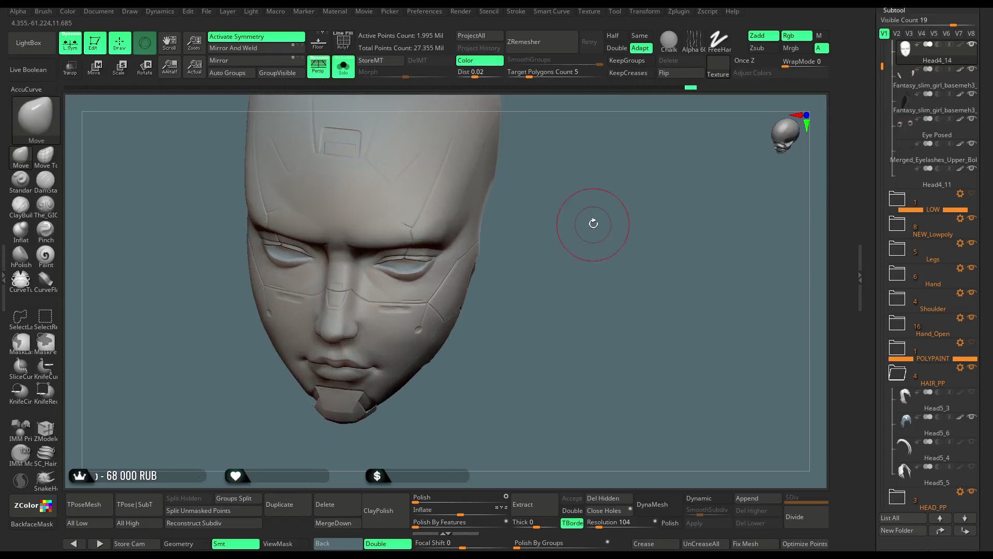
{"action": "mouse_move", "coordinate": [554, 226]}
{"action": "left_mouse_down"}
{"action": "mouse_move", "coordinate": [576, 169]}
{"action": "mouse_move", "coordinate": [549, 130]}
{"action": "mouse_move", "coordinate": [539, 170]}
{"action": "mouse_move", "coordinate": [550, 166]}
{"action": "left_mouse_up"}
{"action": "left_click", "coordinate": [343, 66]}
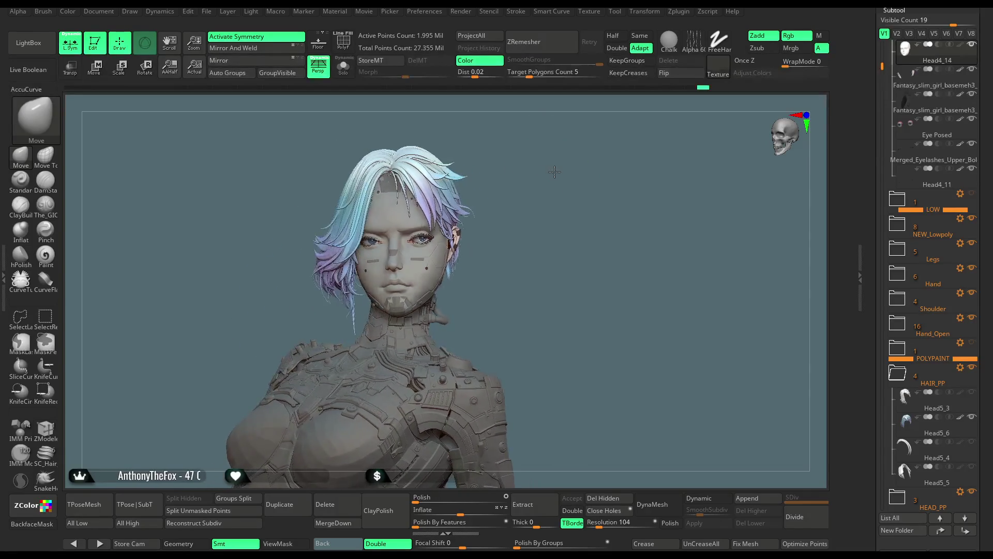
{"action": "scroll", "coordinate": [551, 195], "scroll_direction": "up", "scroll_amount": 5}
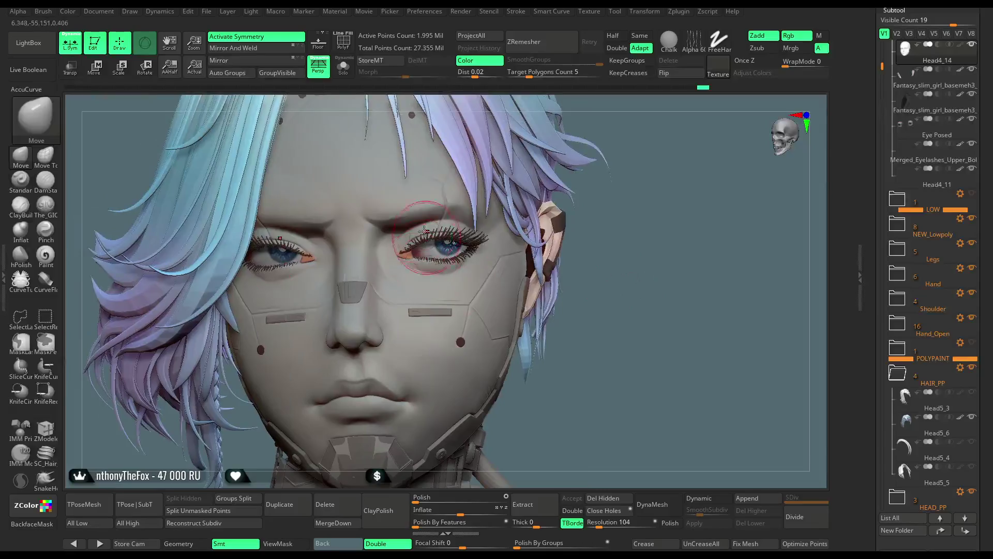
{"action": "left_click", "coordinate": [349, 73]}
Step: Try a MaskLasso over the eyes, clear it, and switch to MaskPen
{"action": "right_click", "coordinate": [443, 204]}
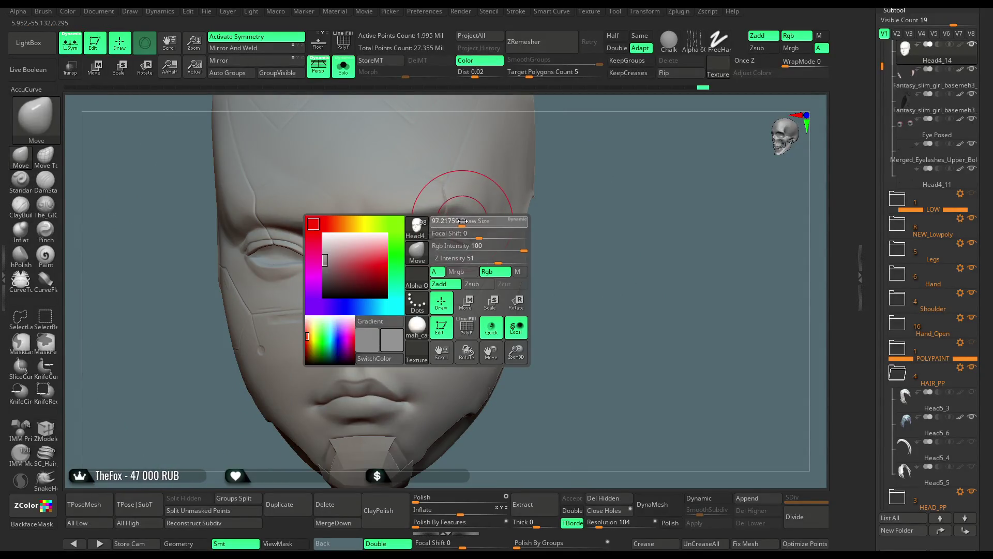
{"action": "mouse_move", "coordinate": [569, 160]}
{"action": "left_mouse_down"}
{"action": "mouse_move", "coordinate": [582, 148]}
{"action": "mouse_move", "coordinate": [468, 222]}
{"action": "left_mouse_up"}
{"action": "right_click", "coordinate": [468, 222]}
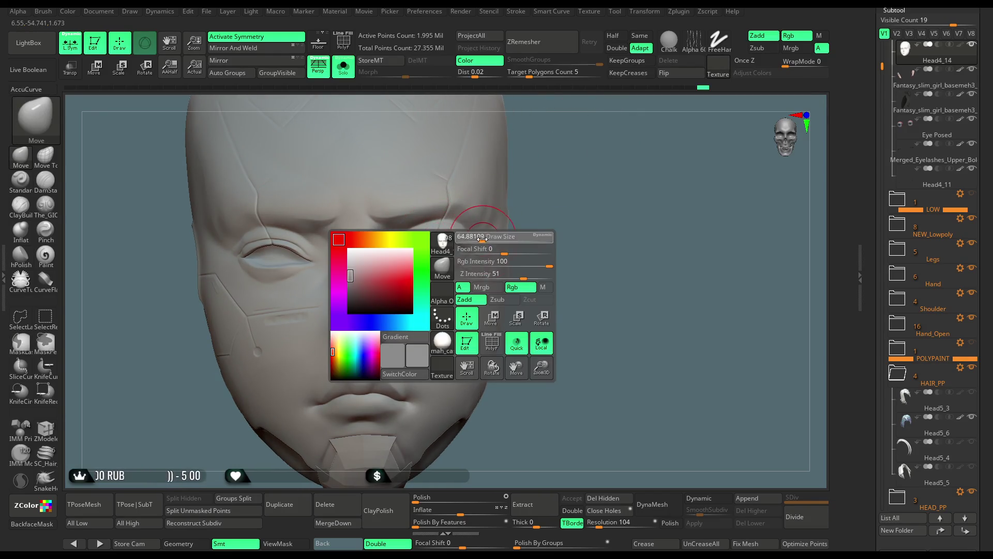
{"action": "left_click_drag", "start_coordinate": [405, 260], "coordinate": [405, 260], "text": "ctrl"}
{"action": "left_click_drag", "start_coordinate": [533, 182], "coordinate": [89, 284], "text": "ctrl"}
{"action": "left_click", "coordinate": [45, 342], "text": "ctrl"}
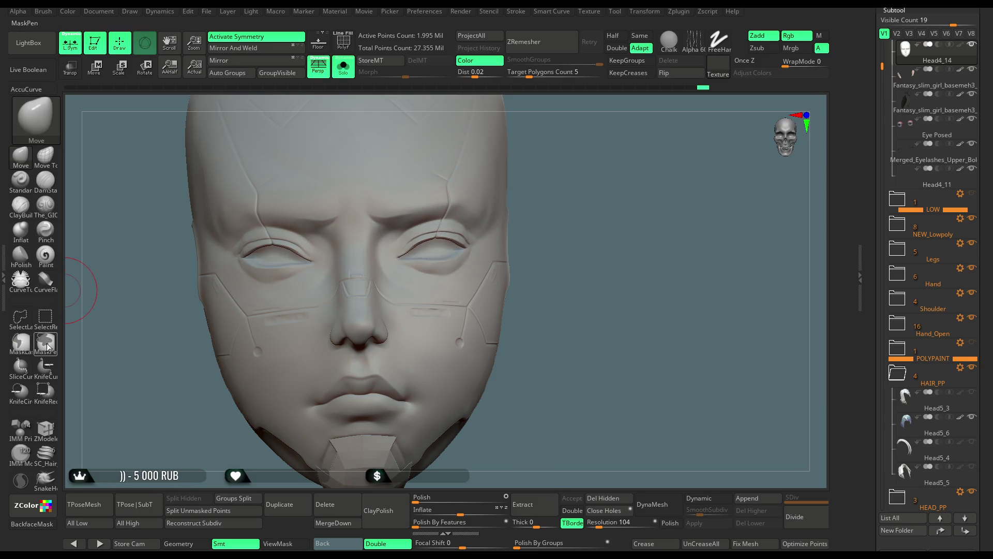
Step: Paint a symmetric mask around both eye sockets from a straight front view
{"action": "right_click", "coordinate": [423, 237]}
{"action": "mouse_move", "coordinate": [423, 237]}
{"action": "left_mouse_down", "text": "ctrl"}
{"action": "mouse_move", "coordinate": [414, 262]}
{"action": "mouse_move", "coordinate": [461, 261]}
{"action": "mouse_move", "coordinate": [440, 256]}
{"action": "left_mouse_up", "text": "ctrl"}
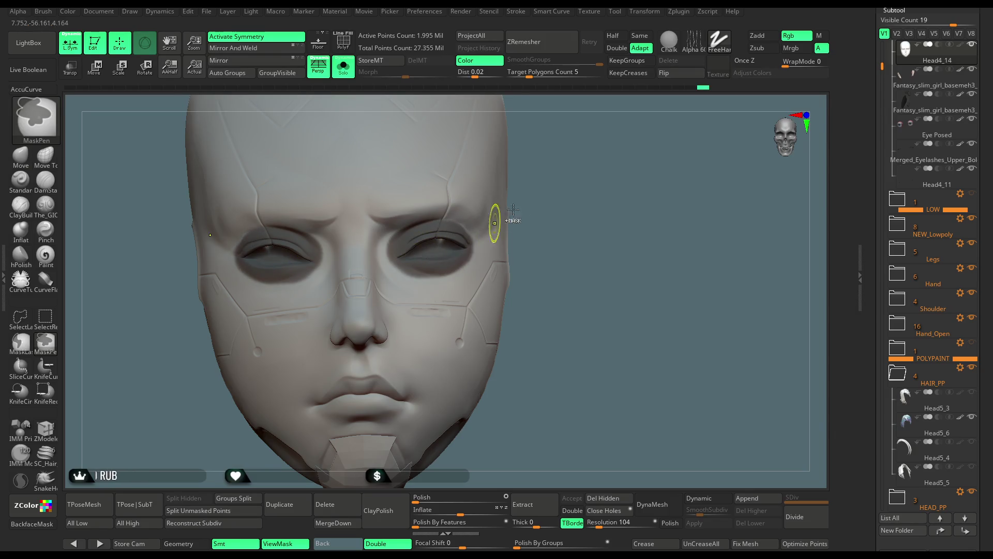
{"action": "left_click_drag", "start_coordinate": [513, 210], "coordinate": [432, 237]}
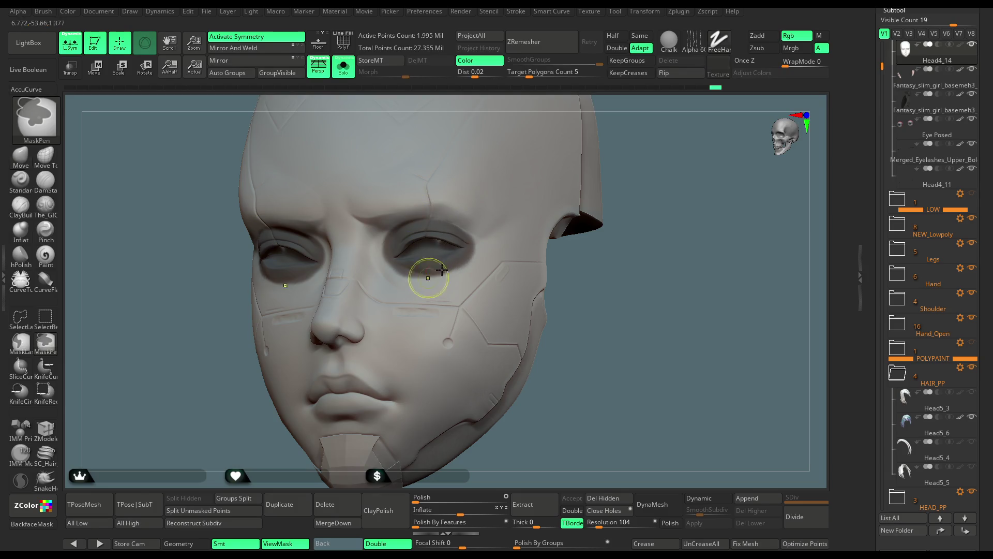
{"action": "left_click_drag", "start_coordinate": [569, 290], "coordinate": [581, 304], "text": "shift"}
{"action": "mouse_move", "coordinate": [374, 245]}
{"action": "left_mouse_down"}
{"action": "mouse_move", "coordinate": [399, 271]}
{"action": "mouse_move", "coordinate": [461, 255]}
{"action": "mouse_move", "coordinate": [457, 224]}
{"action": "mouse_move", "coordinate": [430, 271]}
{"action": "left_mouse_up"}
{"action": "mouse_move", "coordinate": [433, 224]}
{"action": "left_mouse_down"}
{"action": "mouse_move", "coordinate": [455, 233]}
{"action": "mouse_move", "coordinate": [437, 274]}
{"action": "mouse_move", "coordinate": [389, 246]}
{"action": "mouse_move", "coordinate": [386, 256]}
{"action": "mouse_move", "coordinate": [422, 266]}
{"action": "left_mouse_up"}
{"action": "key", "text": "ctrl+z"}
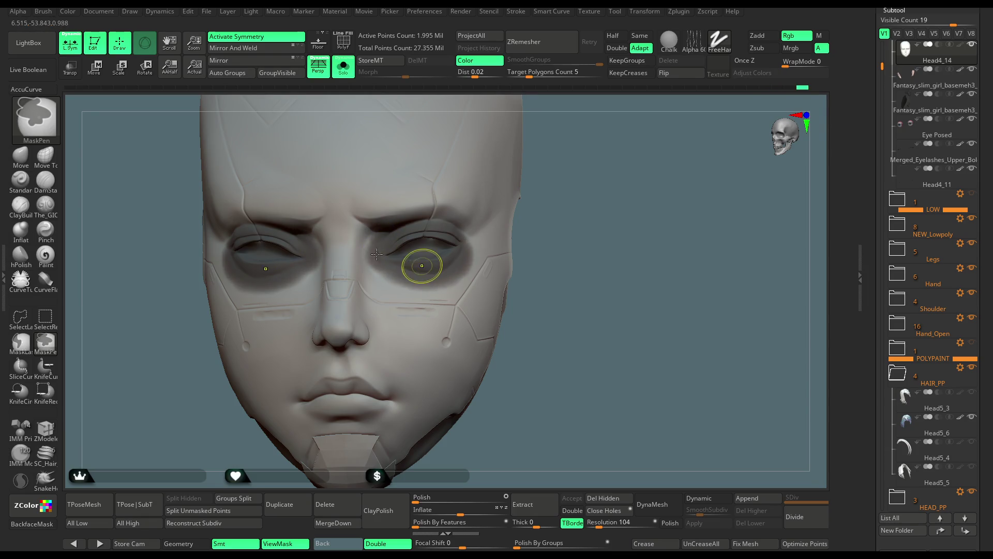
Step: Lighten the mask below the right eye, then invert it so only the eye sockets stay free
{"action": "left_click_drag", "start_coordinate": [357, 242], "coordinate": [388, 288], "text": "ctrl+alt"}
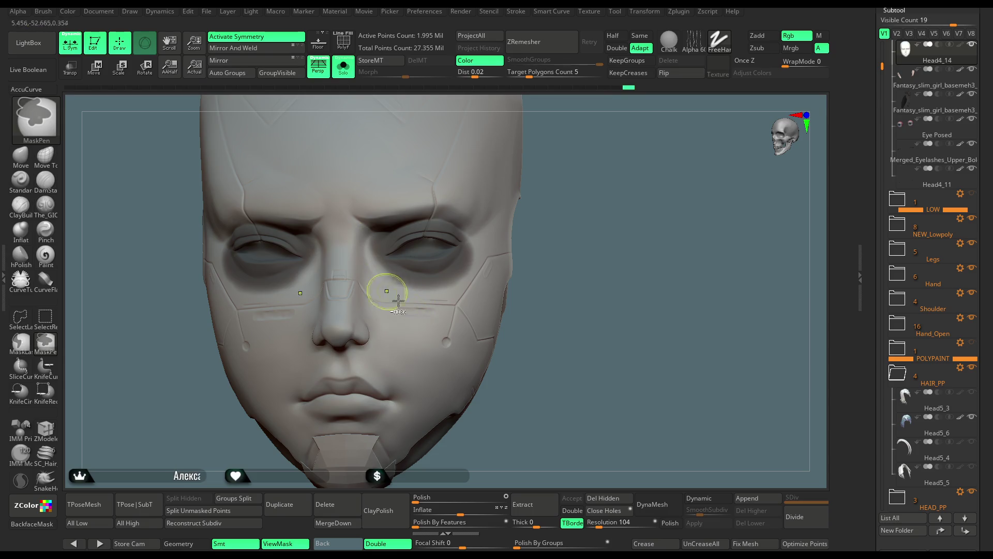
{"action": "left_click_drag", "start_coordinate": [559, 162], "coordinate": [405, 228]}
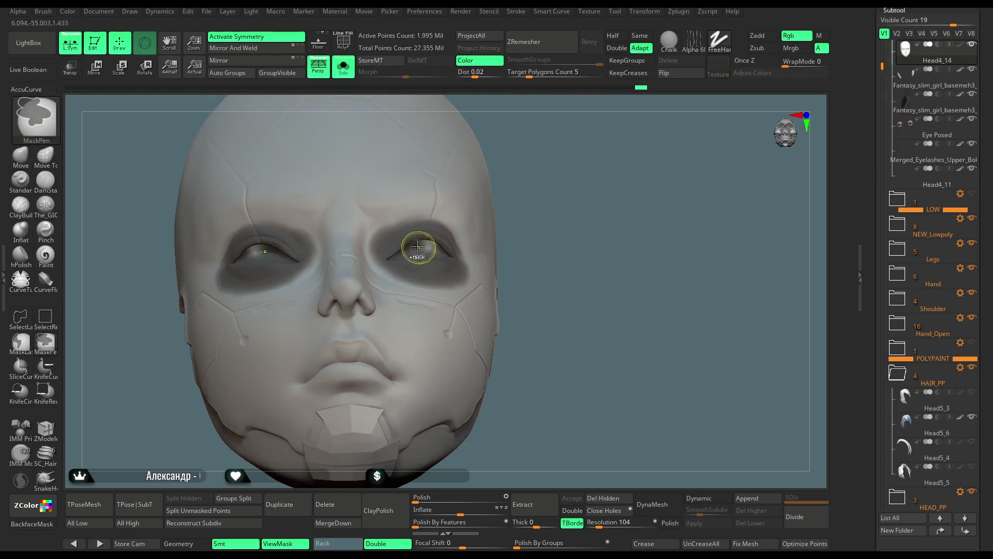
{"action": "left_click_drag", "start_coordinate": [533, 188], "coordinate": [410, 244]}
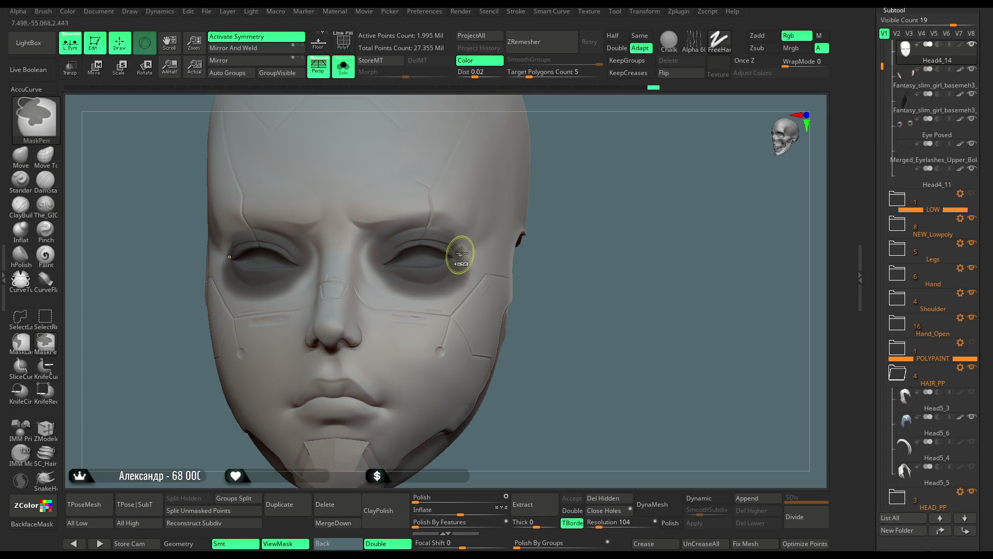
{"action": "mouse_move", "coordinate": [566, 217]}
{"action": "left_mouse_down", "text": "ctrl"}
{"action": "mouse_move", "coordinate": [573, 193]}
{"action": "mouse_move", "coordinate": [550, 200]}
{"action": "left_mouse_up", "text": "ctrl"}
{"action": "key", "text": "ctrl+z"}
{"action": "left_click", "coordinate": [573, 193], "text": "ctrl"}
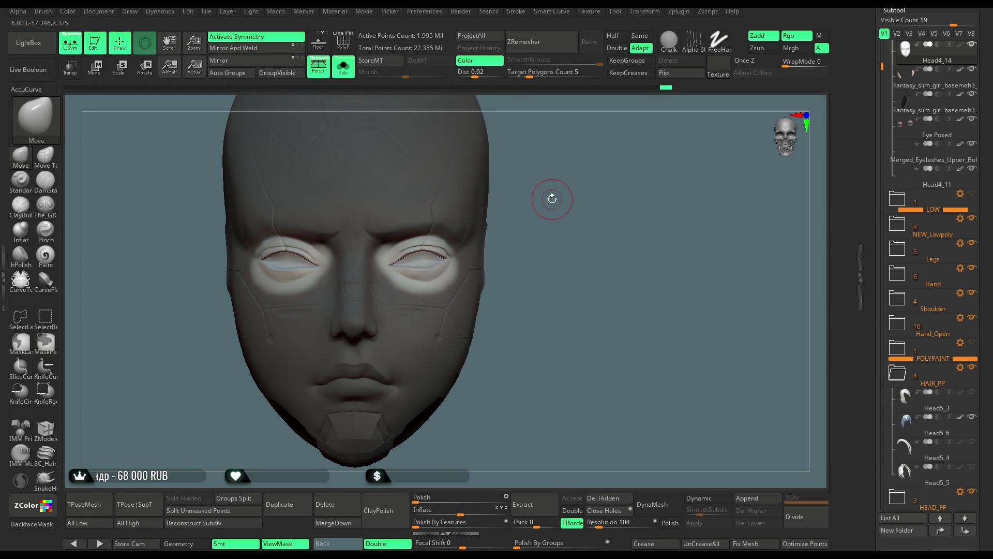
Step: With Transpose centred between the eyes, scale the unmasked eye areas down to about 0.97
{"action": "left_click", "coordinate": [98, 70]}
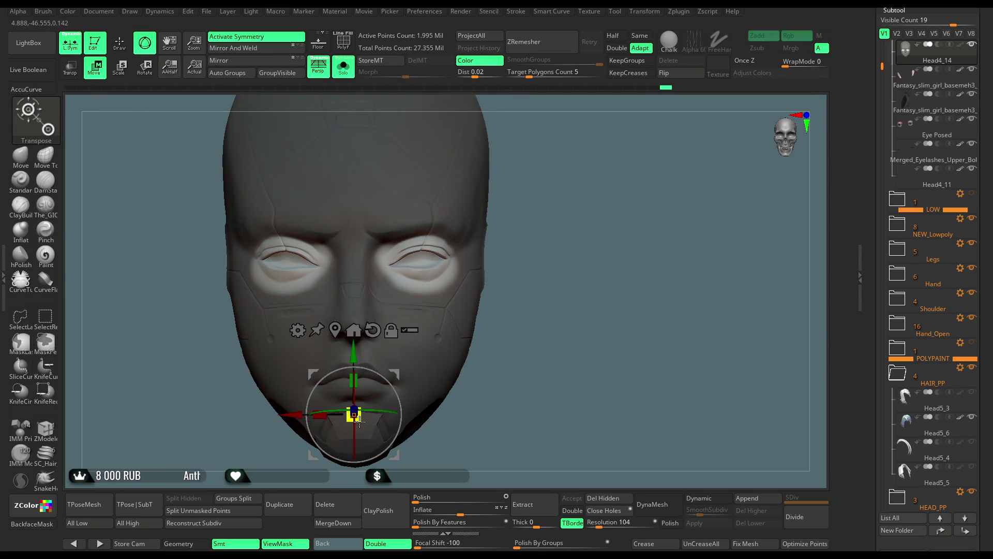
{"action": "left_click_drag", "start_coordinate": [354, 357], "coordinate": [354, 205], "text": "alt"}
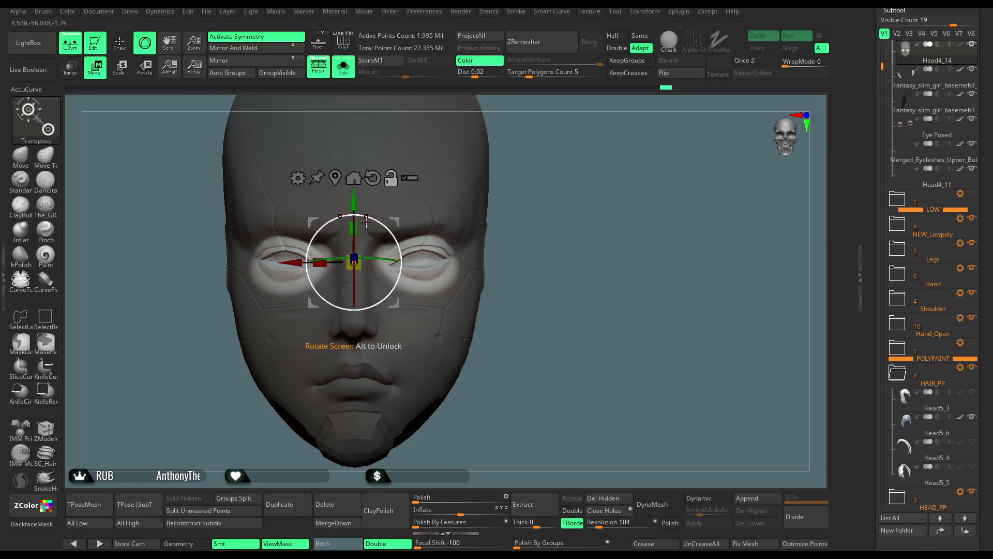
{"action": "left_click_drag", "start_coordinate": [362, 266], "coordinate": [327, 266]}
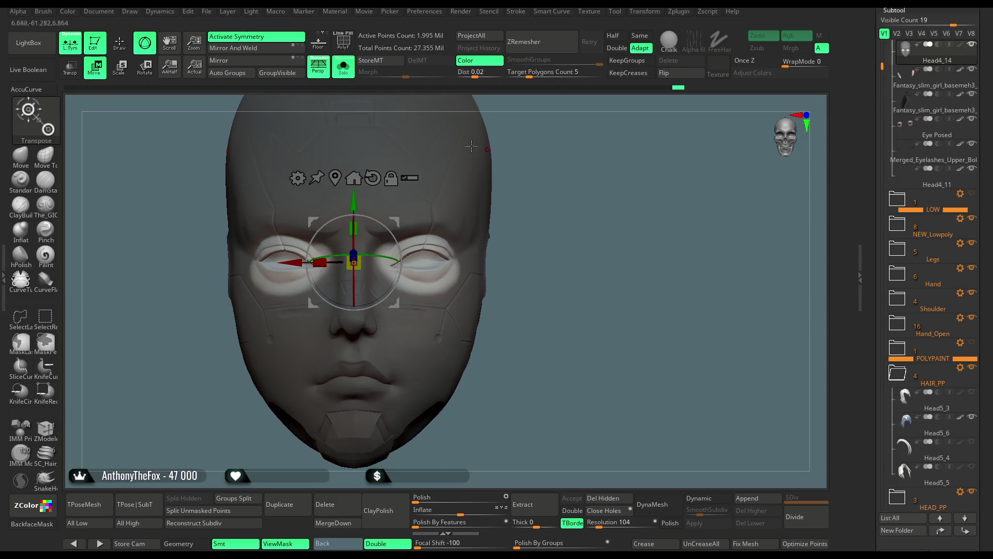
Step: Turn Solo off to show hair and body, return to Q, and toggle the mask shading
{"action": "left_click", "coordinate": [343, 67]}
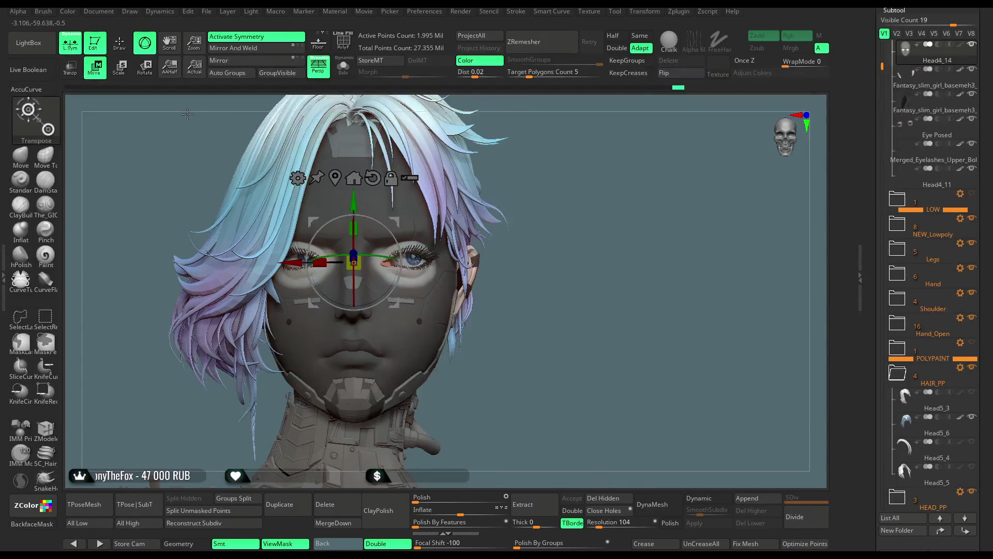
{"action": "key", "text": "q"}
{"action": "key", "text": "ctrl+h"}
{"action": "left_click_drag", "start_coordinate": [577, 195], "coordinate": [563, 210]}
{"action": "key", "text": "ctrl+h"}
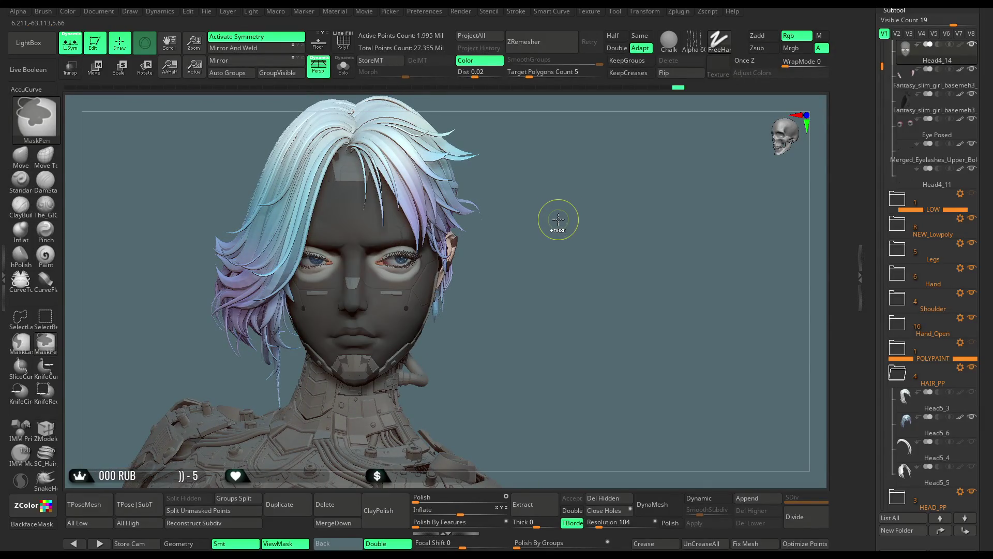
Step: Isolate the Head4_14 subtool and frame the face in a front view
{"action": "mouse_move", "coordinate": [557, 220]}
{"action": "left_mouse_down"}
{"action": "mouse_move", "coordinate": [560, 183]}
{"action": "mouse_move", "coordinate": [639, 166]}
{"action": "mouse_move", "coordinate": [575, 176]}
{"action": "mouse_move", "coordinate": [608, 178]}
{"action": "mouse_move", "coordinate": [595, 196]}
{"action": "left_mouse_up"}
{"action": "key", "text": "ctrl+shift+s"}
{"action": "key", "text": "space"}
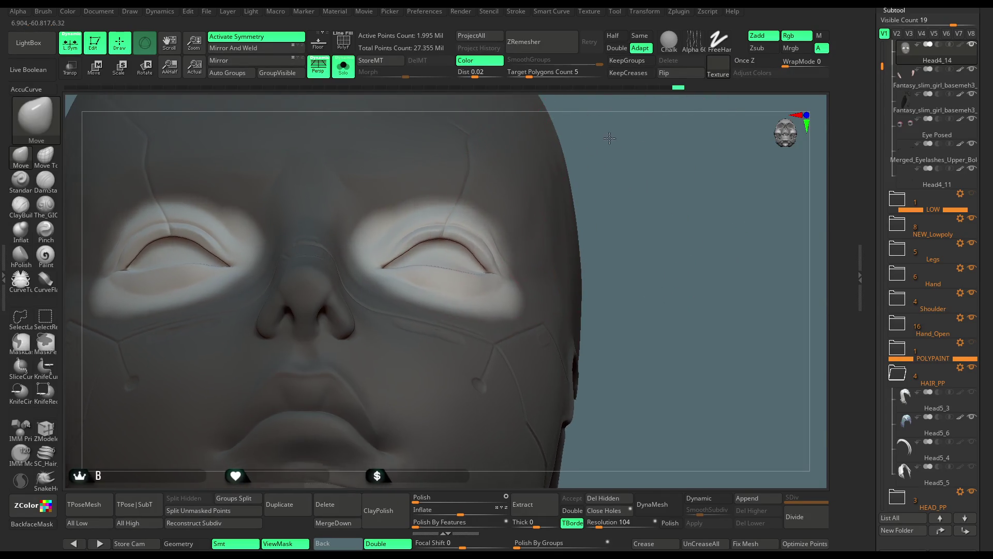
{"action": "key", "text": "f"}
{"action": "left_click_drag", "start_coordinate": [614, 188], "coordinate": [472, 245]}
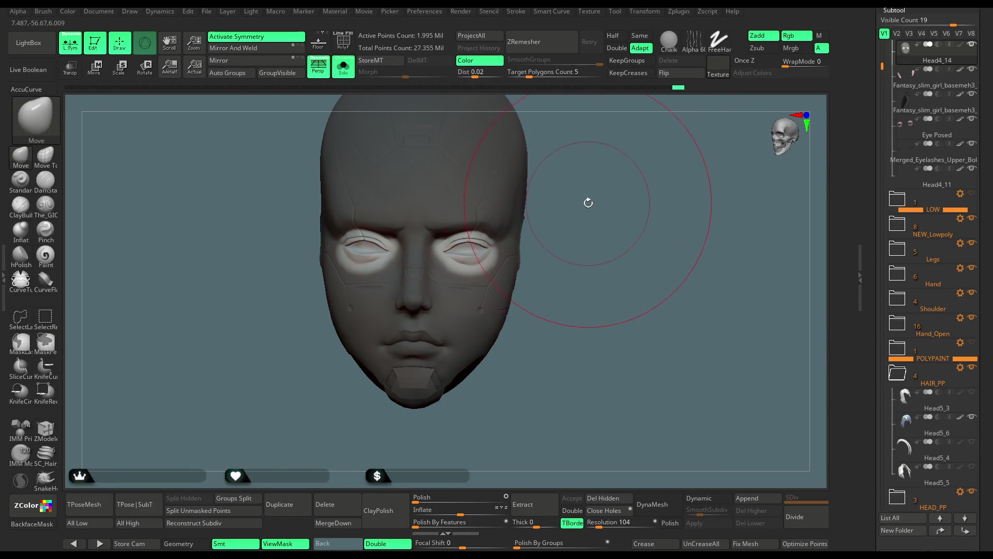
Step: Lower the brush Draw Size and zoom to a centred front view of the head
{"action": "key", "text": "space"}
{"action": "left_click_drag", "start_coordinate": [585, 229], "coordinate": [482, 249]}
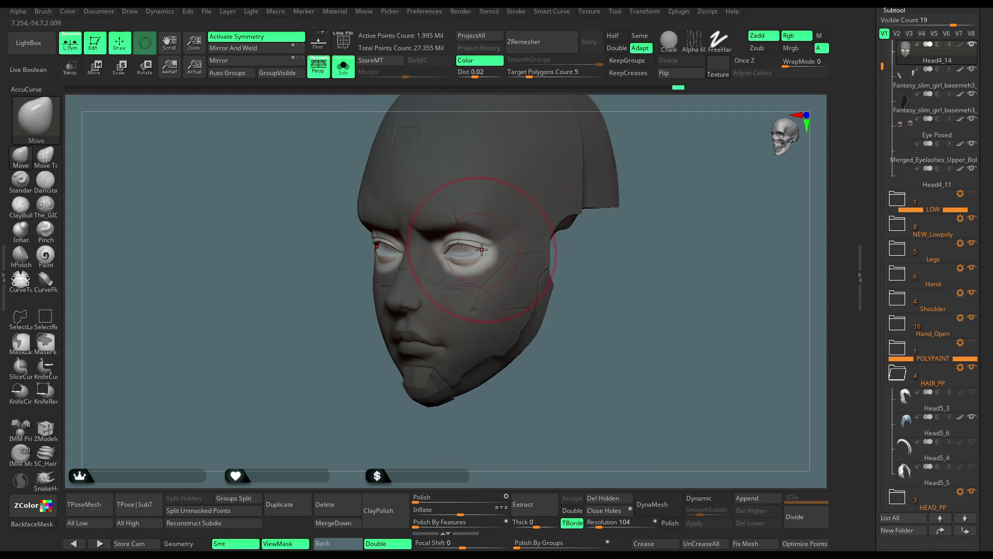
{"action": "left_click_drag", "start_coordinate": [573, 243], "coordinate": [539, 254], "text": "alt"}
{"action": "key", "text": "space"}
{"action": "mouse_move", "coordinate": [639, 271]}
{"action": "left_mouse_down"}
{"action": "mouse_move", "coordinate": [670, 238]}
{"action": "mouse_move", "coordinate": [665, 249]}
{"action": "mouse_move", "coordinate": [596, 180]}
{"action": "left_mouse_up"}
Step: Compare the head with all subtools and mask shading shown, then isolate the head again
{"action": "left_click", "coordinate": [344, 71]}
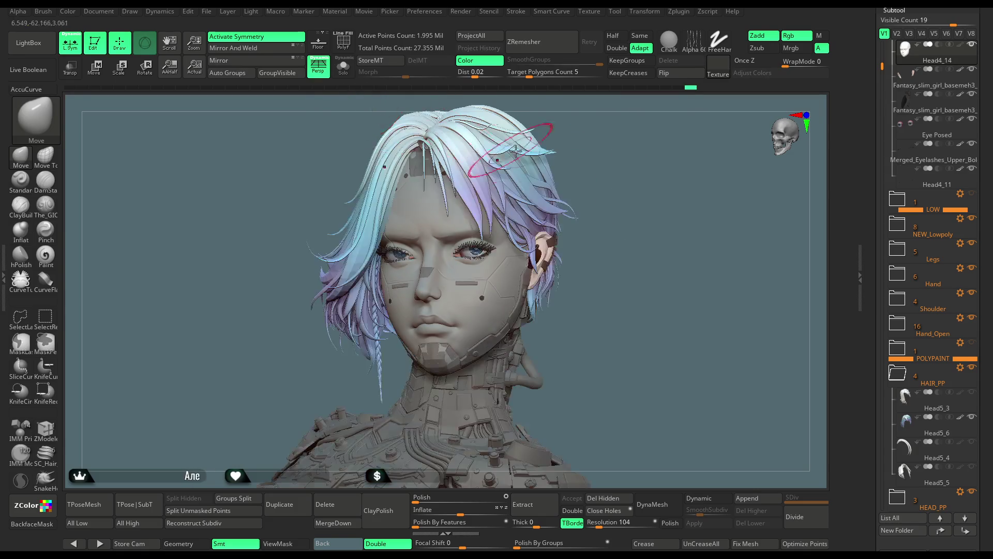
{"action": "key", "text": "ctrl+h"}
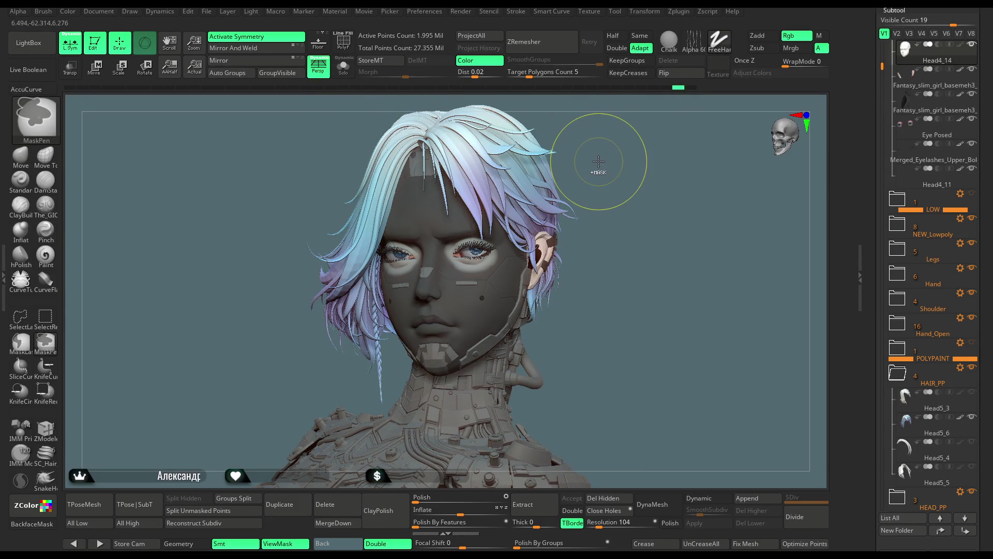
{"action": "key", "text": "ctrl+h"}
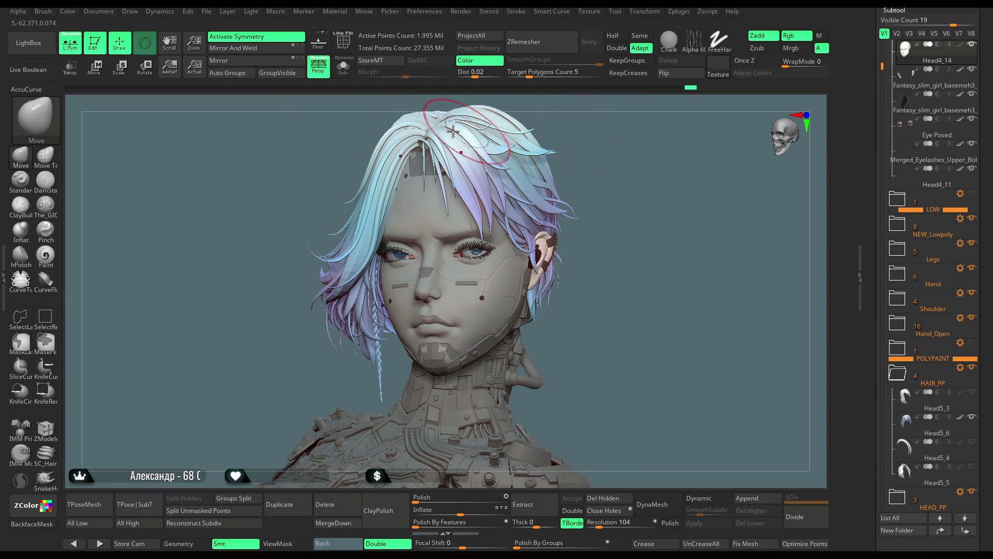
{"action": "mouse_move", "coordinate": [431, 120]}
{"action": "right_mouse_down", "text": "ctrl"}
{"action": "mouse_move", "coordinate": [589, 153]}
{"action": "mouse_move", "coordinate": [626, 275]}
{"action": "mouse_move", "coordinate": [463, 237]}
{"action": "right_mouse_up", "text": "ctrl"}
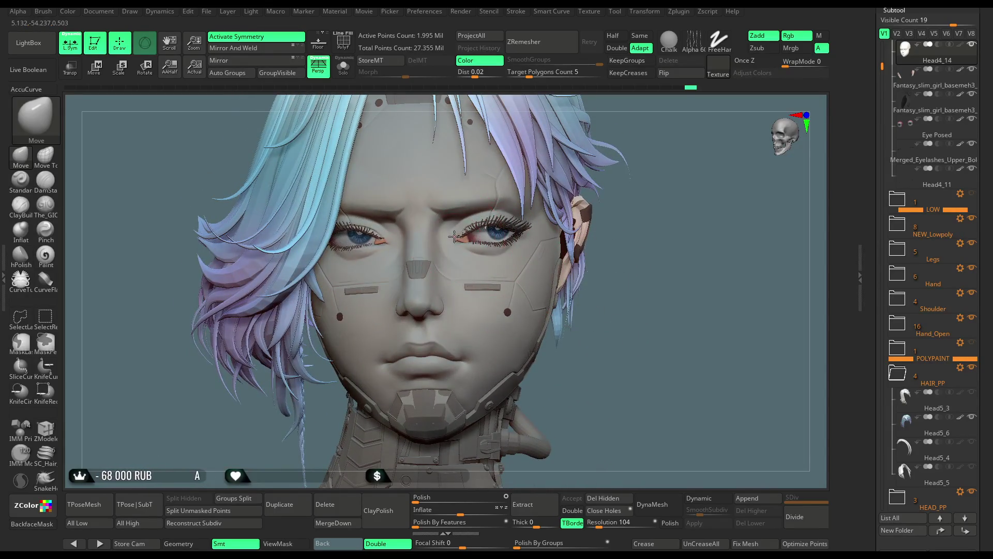
{"action": "left_click", "coordinate": [343, 66]}
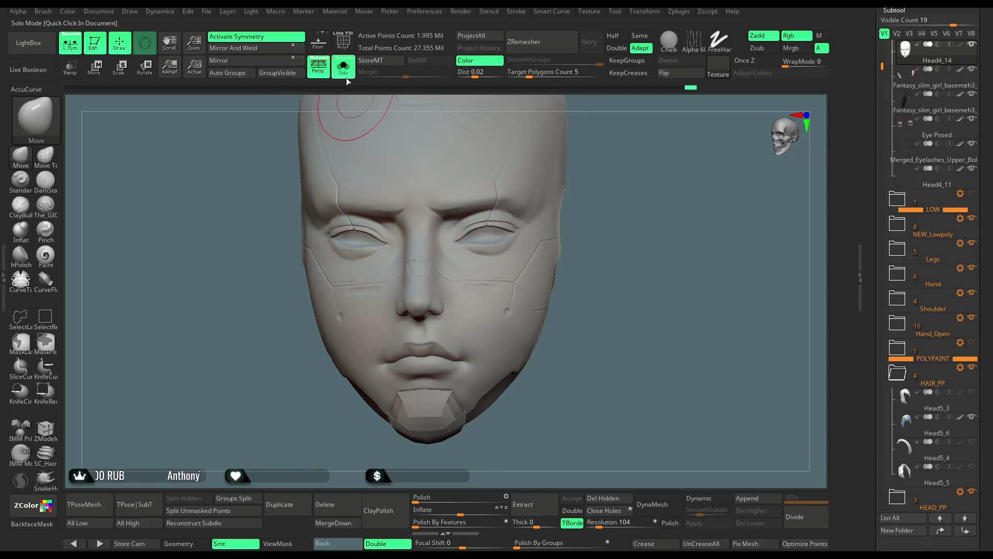
Step: Reduce the Draw Size and orbit the head from three-quarter back to a front view
{"action": "right_click_drag", "start_coordinate": [603, 148], "coordinate": [510, 244], "text": "ctrl"}
{"action": "key", "text": "space"}
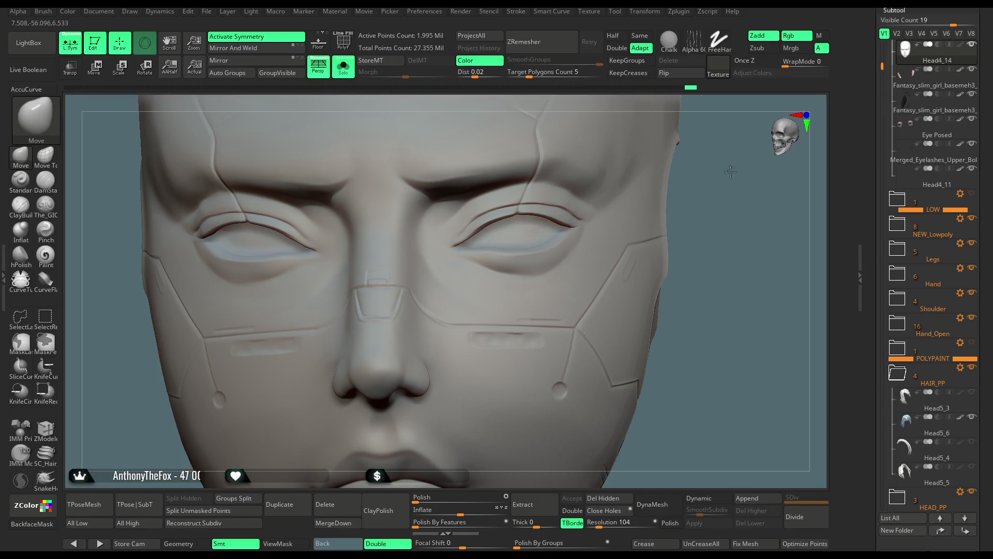
{"action": "left_click_drag", "start_coordinate": [731, 172], "coordinate": [568, 211]}
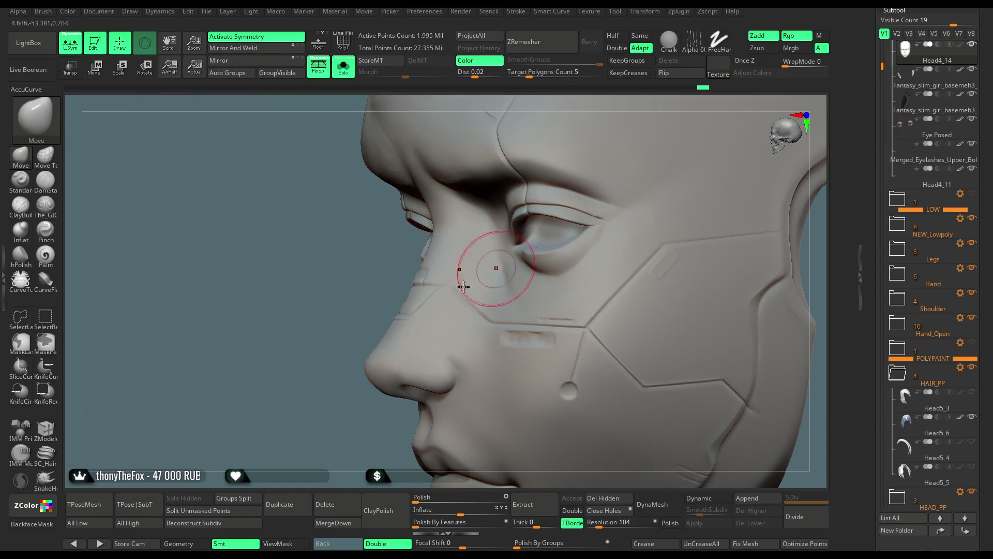
{"action": "right_click_drag", "start_coordinate": [463, 286], "coordinate": [300, 337], "text": "ctrl"}
{"action": "left_click_drag", "start_coordinate": [300, 337], "coordinate": [637, 228]}
{"action": "mouse_move", "coordinate": [730, 259]}
{"action": "left_mouse_down"}
{"action": "mouse_move", "coordinate": [705, 210]}
{"action": "mouse_move", "coordinate": [595, 238]}
{"action": "mouse_move", "coordinate": [466, 331]}
{"action": "mouse_move", "coordinate": [311, 384]}
{"action": "mouse_move", "coordinate": [311, 340]}
{"action": "left_mouse_up"}
Step: Check the head with hair and body, re-isolate it, and disable Polypaint on Head4_14
{"action": "left_click", "coordinate": [343, 67]}
{"action": "mouse_move", "coordinate": [718, 230]}
{"action": "left_mouse_down"}
{"action": "mouse_move", "coordinate": [663, 248]}
{"action": "mouse_move", "coordinate": [644, 212]}
{"action": "mouse_move", "coordinate": [634, 221]}
{"action": "mouse_move", "coordinate": [645, 224]}
{"action": "mouse_move", "coordinate": [675, 316]}
{"action": "mouse_move", "coordinate": [680, 388]}
{"action": "left_mouse_up"}
{"action": "left_click", "coordinate": [344, 67]}
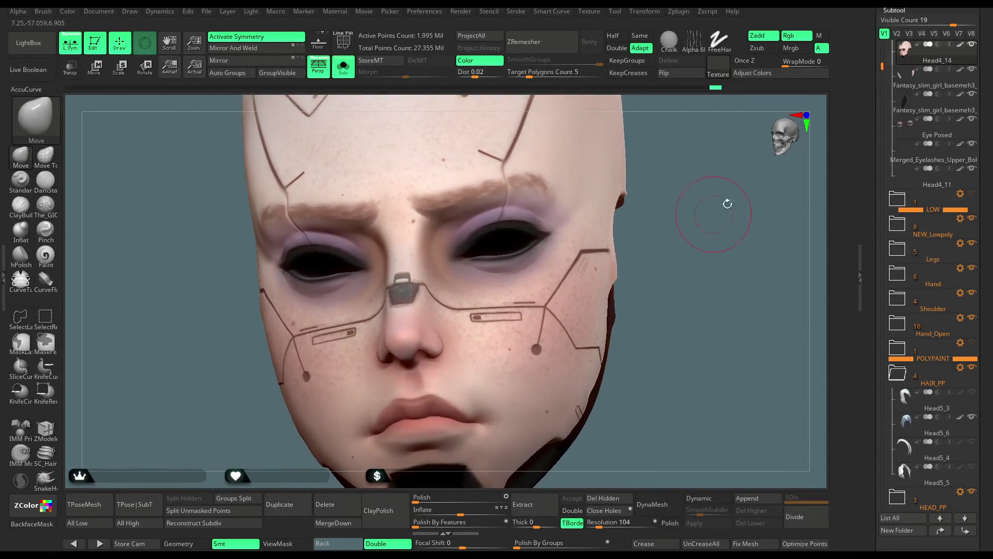
{"action": "left_click", "coordinate": [961, 44]}
{"action": "mouse_move", "coordinate": [852, 121]}
{"action": "left_mouse_down", "text": "alt"}
{"action": "mouse_move", "coordinate": [776, 166]}
{"action": "mouse_move", "coordinate": [704, 228]}
{"action": "mouse_move", "coordinate": [615, 264]}
{"action": "left_mouse_up", "text": "alt"}
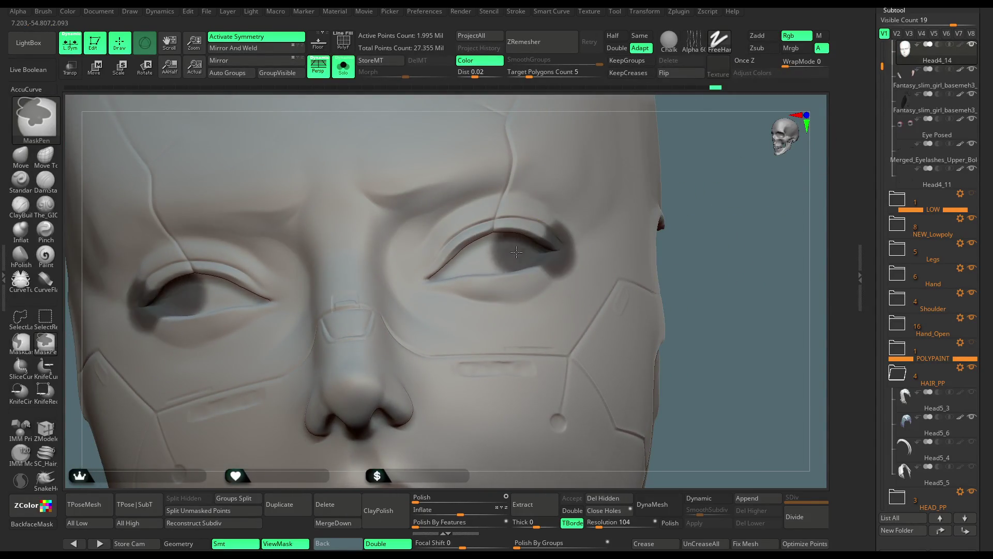
Step: Lasso-mask both eyes and orbit to look at them from below
{"action": "left_click", "coordinate": [28, 348]}
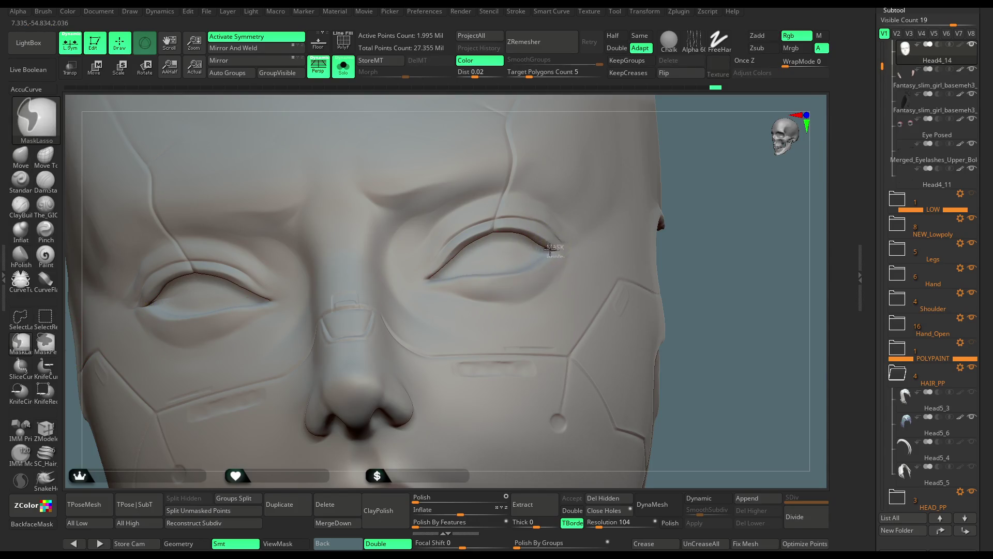
{"action": "mouse_move", "coordinate": [453, 266]}
{"action": "left_mouse_down", "text": "ctrl"}
{"action": "mouse_move", "coordinate": [474, 328]}
{"action": "mouse_move", "coordinate": [594, 283]}
{"action": "left_mouse_up", "text": "ctrl"}
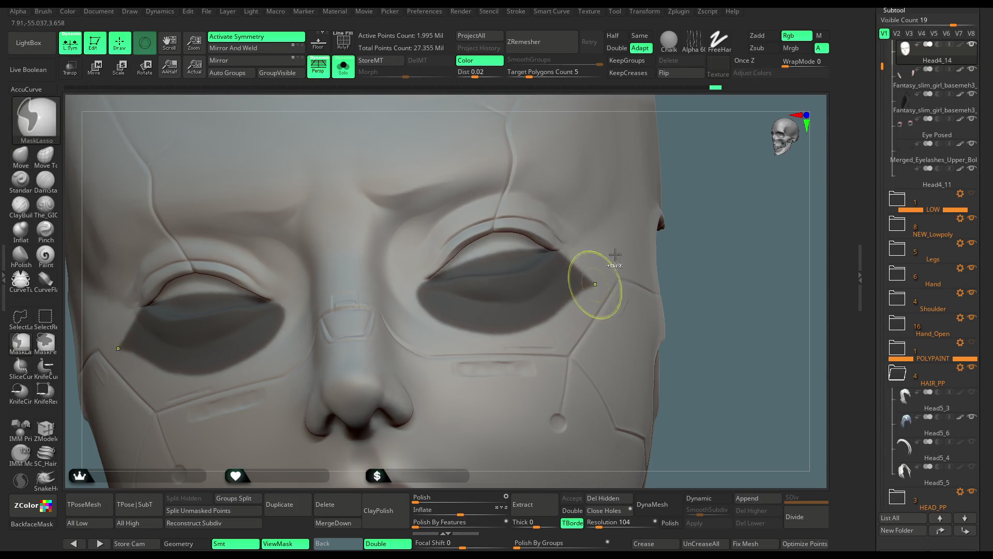
{"action": "left_click_drag", "start_coordinate": [725, 160], "coordinate": [529, 223]}
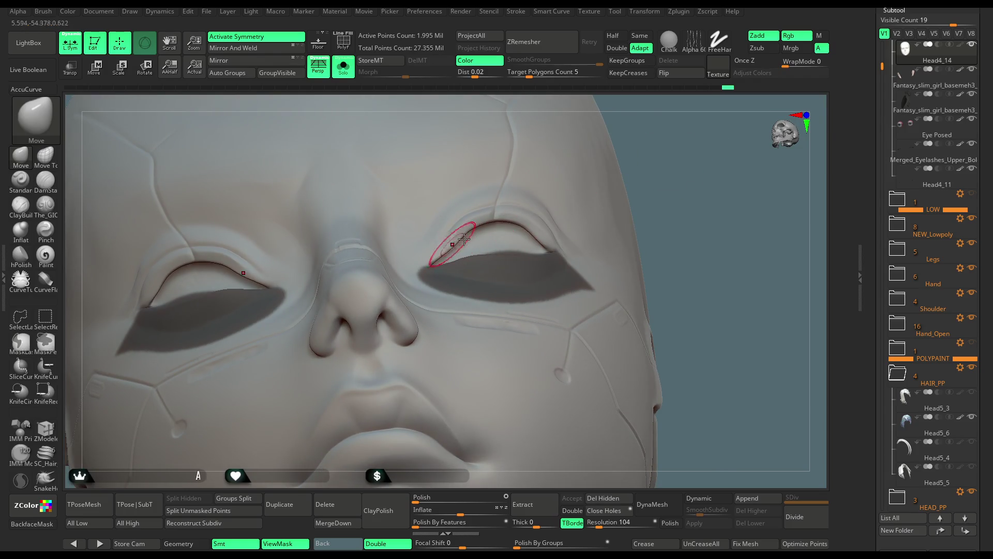
{"action": "right_click_drag", "start_coordinate": [464, 239], "coordinate": [489, 237]}
Step: Shrink the Move brush and nudge the upper eyelid contours into shape
{"action": "key", "text": "space"}
{"action": "left_click_drag", "start_coordinate": [503, 236], "coordinate": [453, 241]}
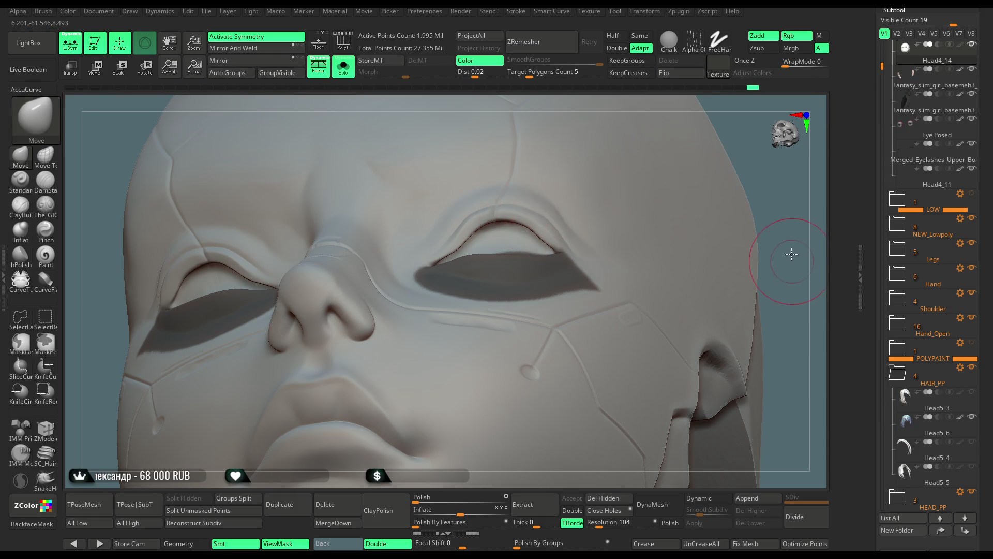
{"action": "key", "text": "f"}
{"action": "mouse_move", "coordinate": [724, 270]}
{"action": "right_mouse_down"}
{"action": "mouse_move", "coordinate": [721, 238]}
{"action": "mouse_move", "coordinate": [588, 238]}
{"action": "right_mouse_up"}
{"action": "mouse_move", "coordinate": [671, 177]}
{"action": "right_mouse_down"}
{"action": "mouse_move", "coordinate": [676, 133]}
{"action": "mouse_move", "coordinate": [672, 178]}
{"action": "mouse_move", "coordinate": [461, 268]}
{"action": "right_mouse_up"}
{"action": "key", "text": "space"}
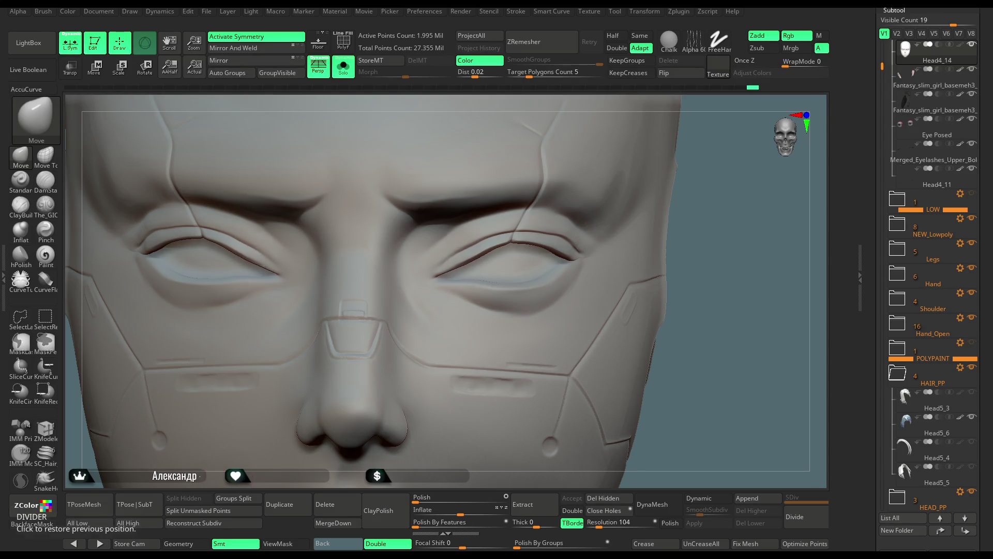
{"action": "left_click_drag", "start_coordinate": [294, 257], "coordinate": [260, 251]}
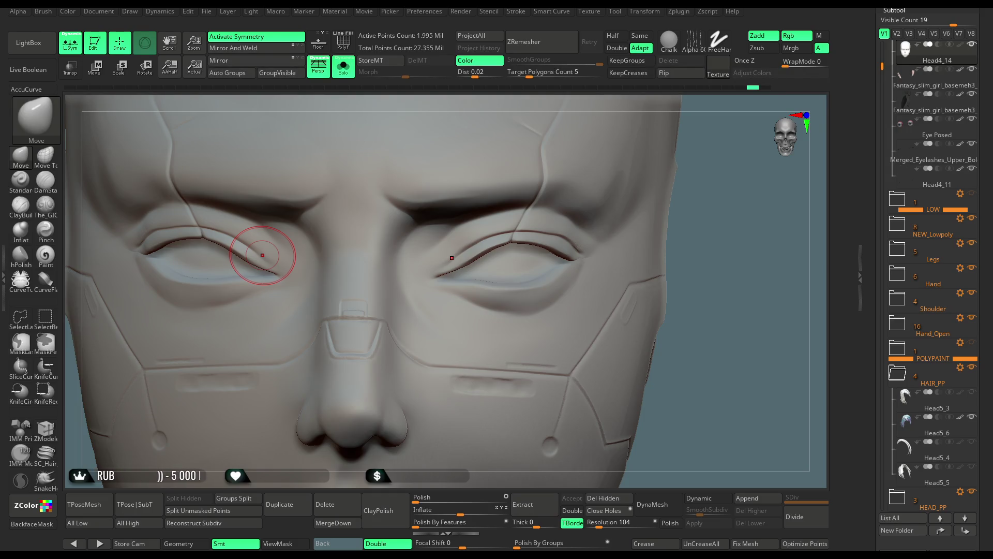
Step: Ctrl-drag a MaskLasso around both eye regions symmetrically
{"action": "mouse_move", "coordinate": [701, 269]}
{"action": "left_mouse_down"}
{"action": "mouse_move", "coordinate": [714, 270]}
{"action": "mouse_move", "coordinate": [694, 295]}
{"action": "left_mouse_up"}
{"action": "mouse_move", "coordinate": [657, 250]}
{"action": "left_mouse_down"}
{"action": "mouse_move", "coordinate": [714, 232]}
{"action": "mouse_move", "coordinate": [595, 254]}
{"action": "left_mouse_up"}
{"action": "key", "text": "ctrl"}
{"action": "mouse_move", "coordinate": [395, 257]}
{"action": "left_mouse_down", "text": "ctrl"}
{"action": "mouse_move", "coordinate": [439, 254]}
{"action": "mouse_move", "coordinate": [431, 329]}
{"action": "mouse_move", "coordinate": [383, 341]}
{"action": "left_mouse_up", "text": "ctrl"}
{"action": "mouse_move", "coordinate": [646, 249]}
{"action": "left_mouse_down"}
{"action": "mouse_move", "coordinate": [682, 222]}
{"action": "mouse_move", "coordinate": [498, 280]}
{"action": "left_mouse_up"}
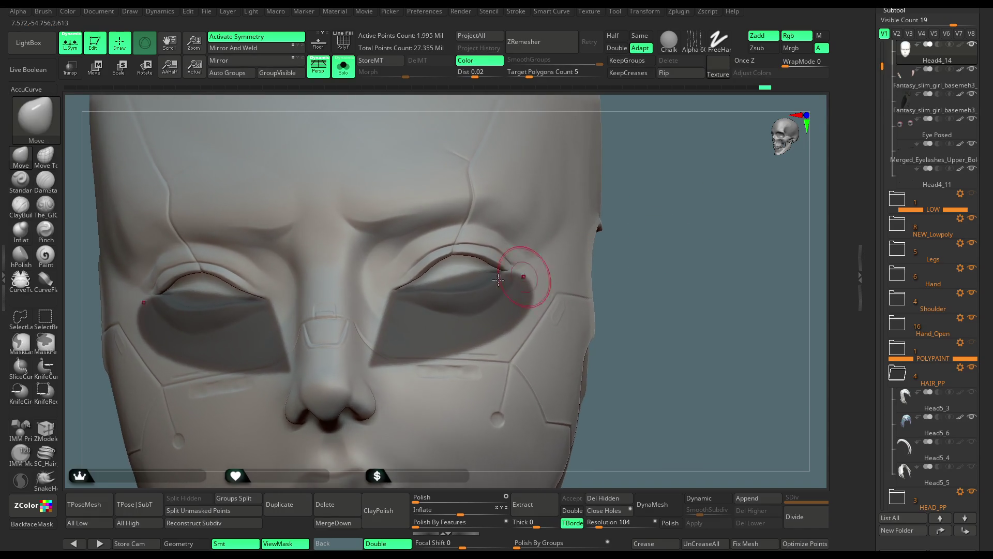
Step: Pull the upper eyelid edges up and outward, then turn Solo off to show the full character
{"action": "key", "text": "space"}
{"action": "left_click_drag", "start_coordinate": [417, 273], "coordinate": [413, 270]}
{"action": "right_click_drag", "start_coordinate": [474, 242], "coordinate": [434, 279]}
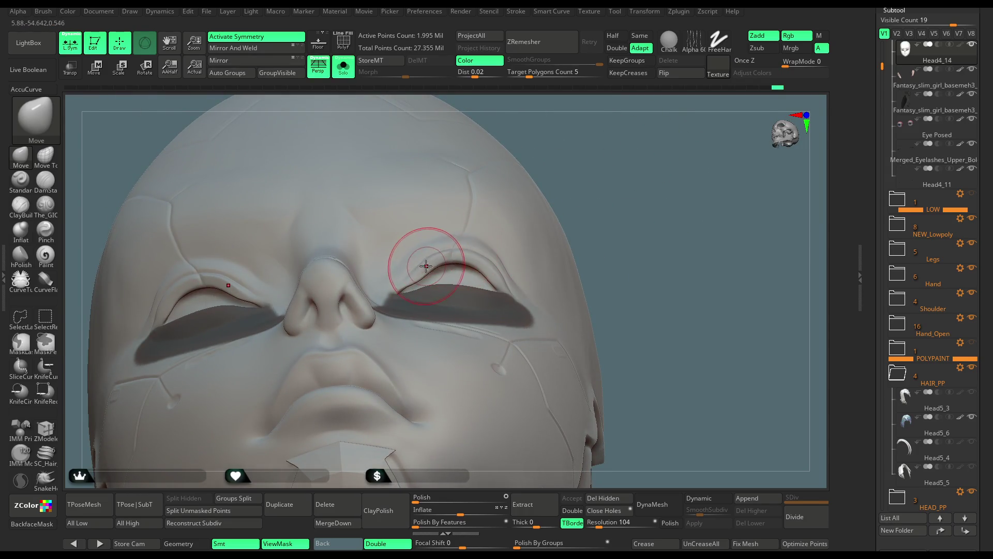
{"action": "mouse_move", "coordinate": [608, 224]}
{"action": "right_mouse_down"}
{"action": "mouse_move", "coordinate": [628, 225]}
{"action": "mouse_move", "coordinate": [621, 237]}
{"action": "mouse_move", "coordinate": [598, 238]}
{"action": "mouse_move", "coordinate": [600, 224]}
{"action": "mouse_move", "coordinate": [604, 237]}
{"action": "mouse_move", "coordinate": [481, 272]}
{"action": "mouse_move", "coordinate": [645, 200]}
{"action": "mouse_move", "coordinate": [636, 215]}
{"action": "mouse_move", "coordinate": [626, 207]}
{"action": "right_mouse_up"}
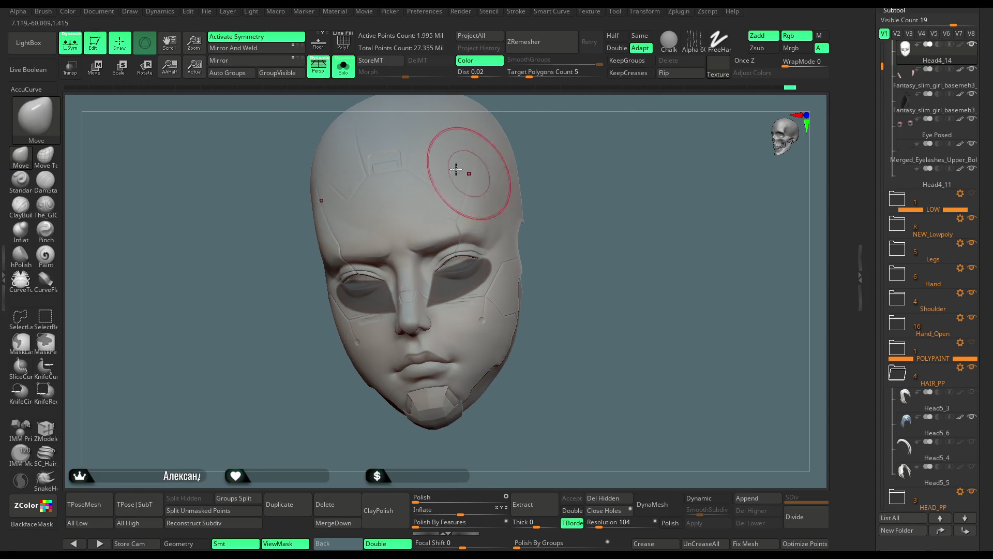
{"action": "left_click", "coordinate": [347, 69]}
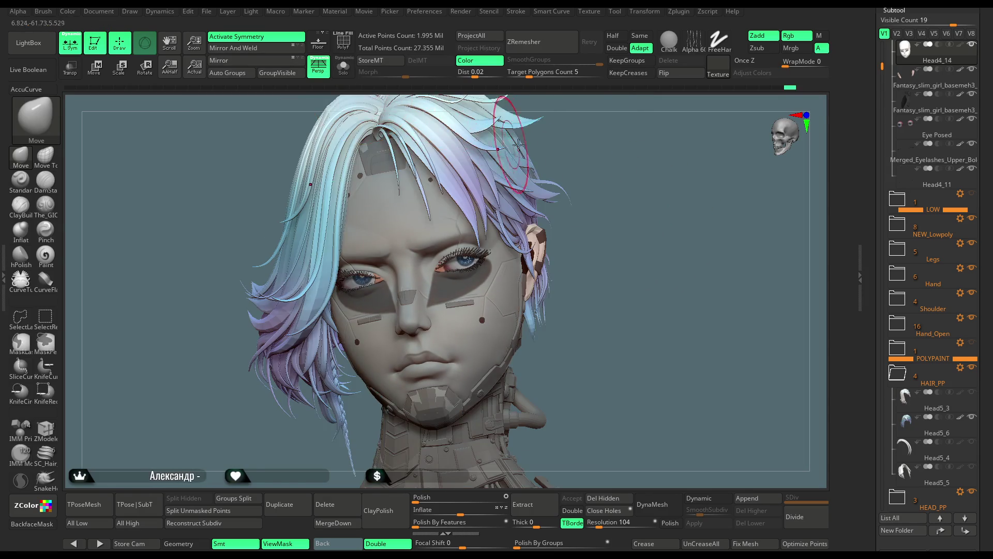
Step: Isolate the head mesh again and zoom in close on the face
{"action": "key", "text": "ctrl"}
{"action": "mouse_move", "coordinate": [619, 178]}
{"action": "right_mouse_down"}
{"action": "mouse_move", "coordinate": [580, 172]}
{"action": "mouse_move", "coordinate": [618, 167]}
{"action": "mouse_move", "coordinate": [595, 168]}
{"action": "right_mouse_up"}
{"action": "left_click", "coordinate": [343, 67]}
{"action": "mouse_move", "coordinate": [531, 144]}
{"action": "right_mouse_down", "text": "ctrl"}
{"action": "mouse_move", "coordinate": [624, 284]}
{"action": "mouse_move", "coordinate": [645, 215]}
{"action": "mouse_move", "coordinate": [647, 224]}
{"action": "mouse_move", "coordinate": [638, 208]}
{"action": "mouse_move", "coordinate": [636, 237]}
{"action": "right_mouse_up", "text": "ctrl"}
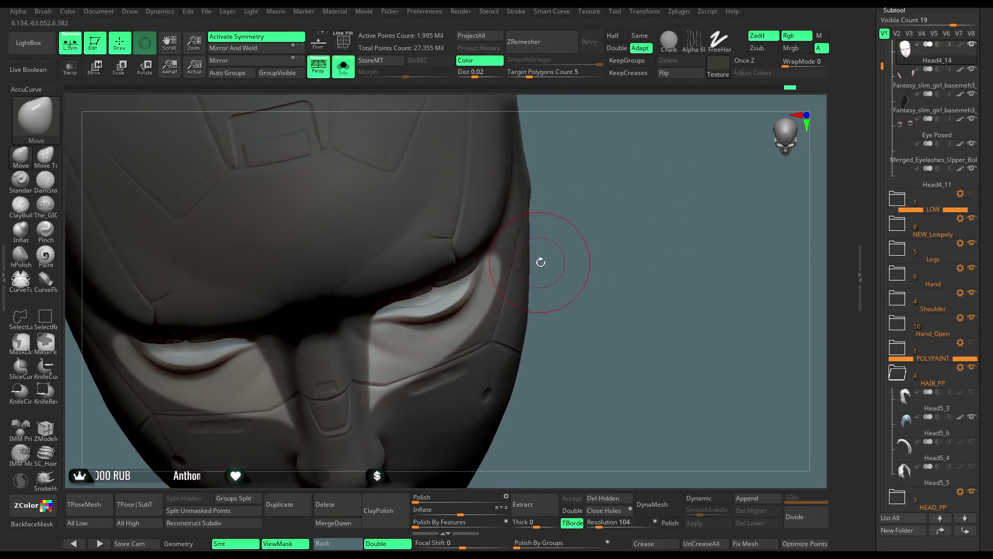
{"action": "right_click", "coordinate": [571, 220]}
{"action": "mouse_move", "coordinate": [571, 220]}
{"action": "right_mouse_down"}
{"action": "mouse_move", "coordinate": [588, 215]}
{"action": "mouse_move", "coordinate": [447, 315]}
{"action": "mouse_move", "coordinate": [476, 259]}
{"action": "mouse_move", "coordinate": [572, 155]}
{"action": "mouse_move", "coordinate": [453, 303]}
{"action": "right_mouse_up"}
Step: Refine both masked upper eyelids with the Move brush, checking from three-quarter and front angles
{"action": "right_click_drag", "start_coordinate": [575, 183], "coordinate": [485, 293]}
{"action": "right_click_drag", "start_coordinate": [574, 115], "coordinate": [469, 298]}
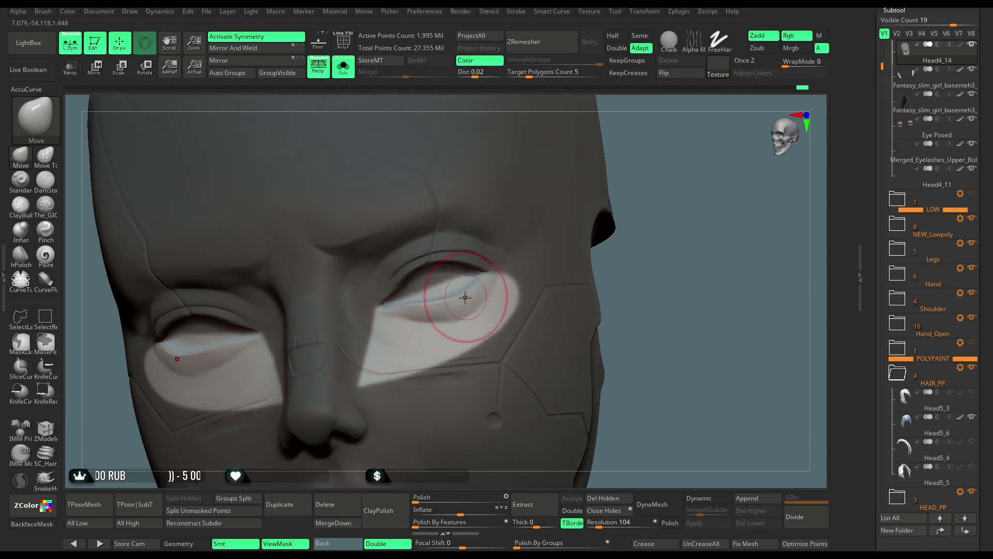
{"action": "key", "text": "space"}
{"action": "mouse_move", "coordinate": [465, 290]}
{"action": "right_mouse_down"}
{"action": "mouse_move", "coordinate": [653, 135]}
{"action": "mouse_move", "coordinate": [462, 309]}
{"action": "right_mouse_up"}
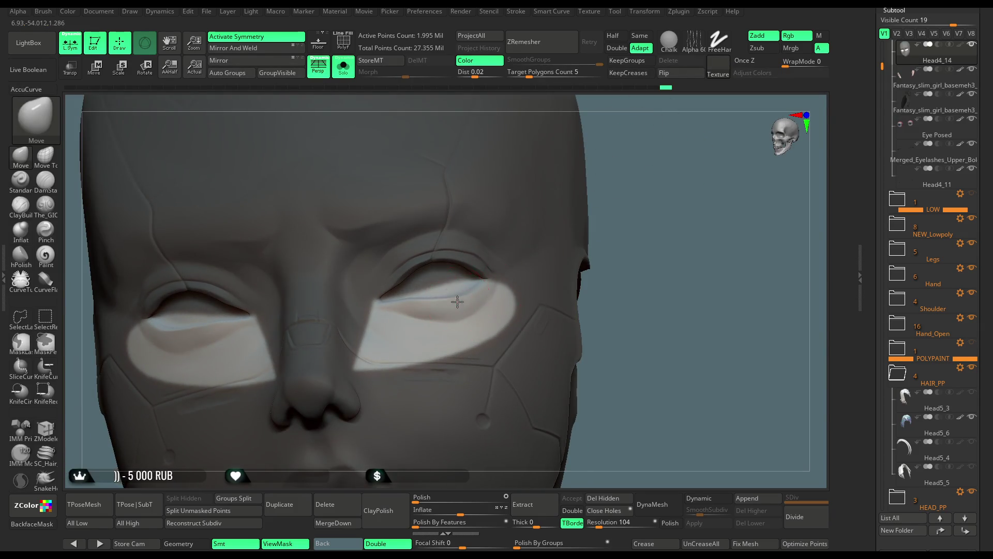
{"action": "mouse_move", "coordinate": [631, 180]}
{"action": "left_mouse_down"}
{"action": "mouse_move", "coordinate": [643, 133]}
{"action": "mouse_move", "coordinate": [499, 311]}
{"action": "left_mouse_up"}
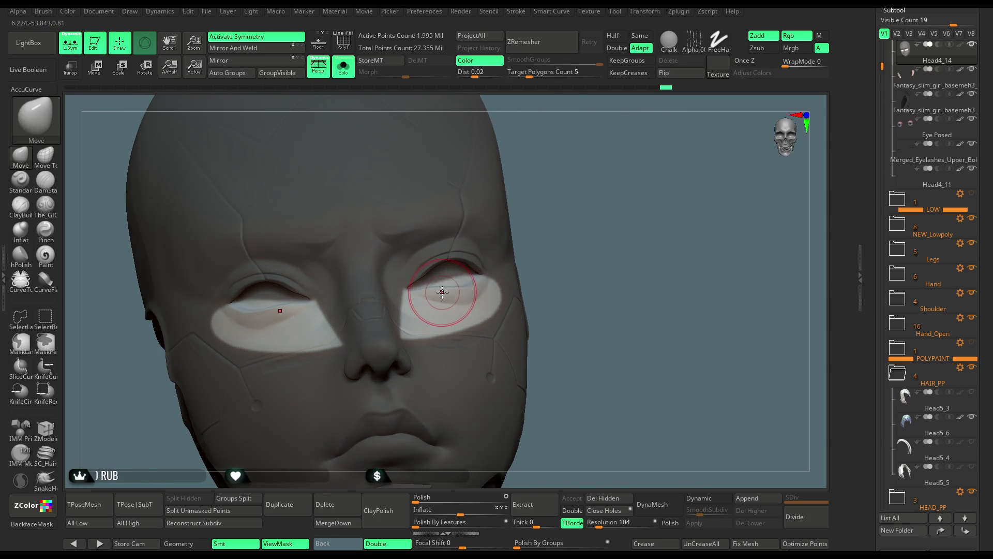
{"action": "left_click_drag", "start_coordinate": [581, 188], "coordinate": [494, 255]}
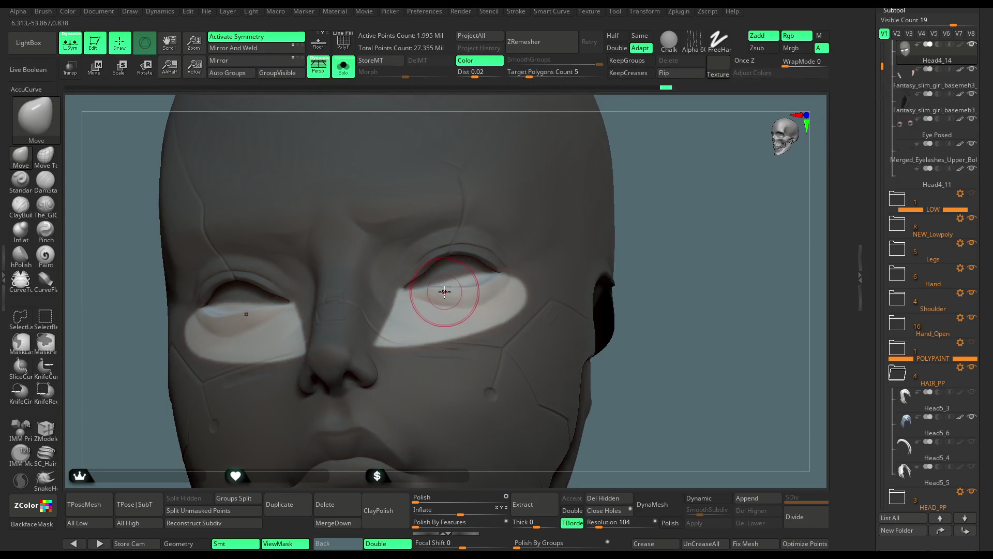
{"action": "mouse_move", "coordinate": [681, 171]}
{"action": "left_mouse_down"}
{"action": "mouse_move", "coordinate": [672, 164]}
{"action": "mouse_move", "coordinate": [631, 212]}
{"action": "mouse_move", "coordinate": [631, 259]}
{"action": "left_mouse_up"}
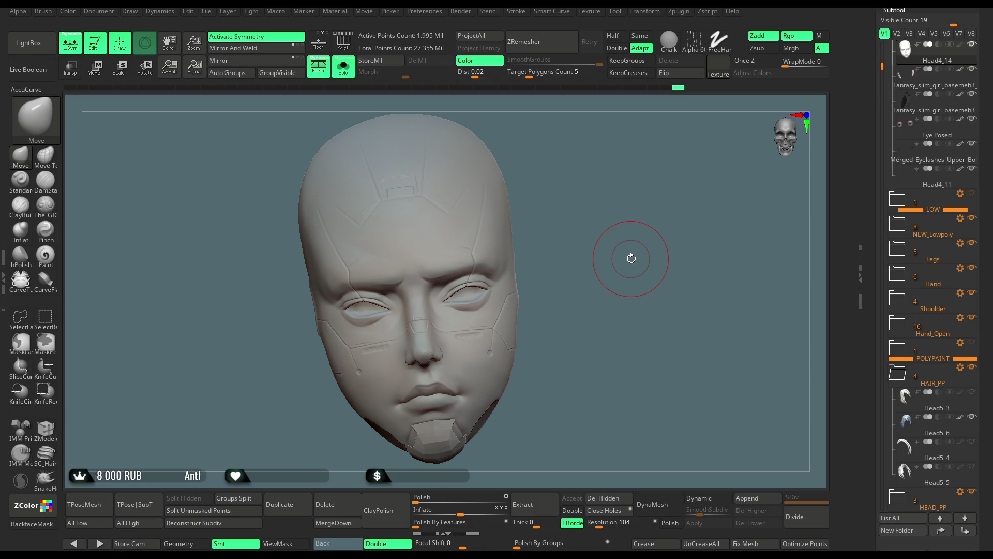
Step: Lower the brush Draw Size from 97.2 to about 48
{"action": "mouse_move", "coordinate": [584, 305]}
{"action": "left_mouse_down", "text": "alt"}
{"action": "mouse_move", "coordinate": [601, 206]}
{"action": "mouse_move", "coordinate": [609, 209]}
{"action": "mouse_move", "coordinate": [599, 256]}
{"action": "mouse_move", "coordinate": [641, 251]}
{"action": "mouse_move", "coordinate": [637, 266]}
{"action": "mouse_move", "coordinate": [499, 310]}
{"action": "mouse_move", "coordinate": [420, 386]}
{"action": "mouse_move", "coordinate": [555, 310]}
{"action": "left_mouse_up", "text": "alt"}
{"action": "key", "text": "space"}
{"action": "key", "text": "space"}
{"action": "left_click_drag", "start_coordinate": [365, 421], "coordinate": [543, 303]}
{"action": "key", "text": "space"}
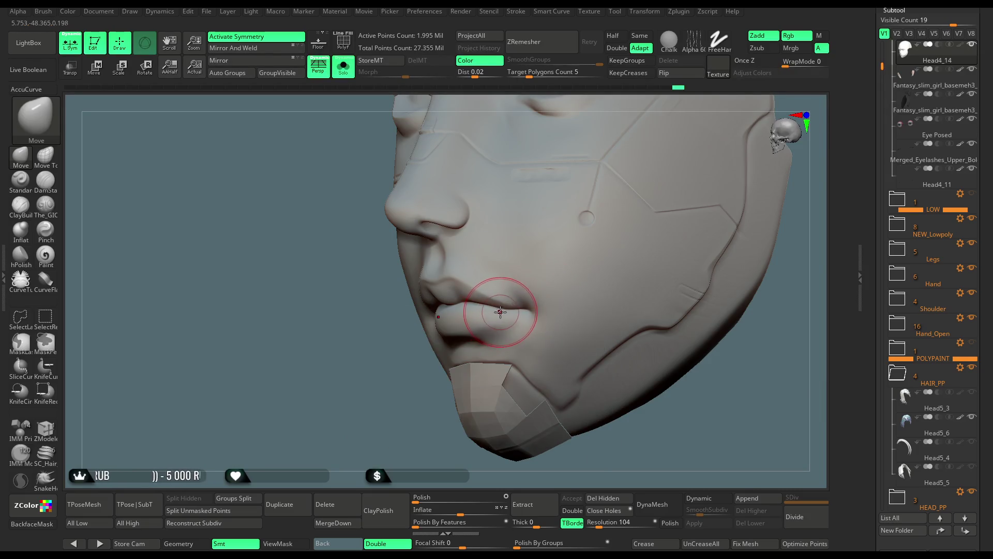
Step: Fine-tune the lips and eyelids while orbiting between three-quarter and front views
{"action": "mouse_move", "coordinate": [479, 340]}
{"action": "left_mouse_down"}
{"action": "mouse_move", "coordinate": [377, 238]}
{"action": "mouse_move", "coordinate": [472, 350]}
{"action": "mouse_move", "coordinate": [616, 233]}
{"action": "mouse_move", "coordinate": [651, 236]}
{"action": "mouse_move", "coordinate": [634, 240]}
{"action": "mouse_move", "coordinate": [631, 262]}
{"action": "left_mouse_up"}
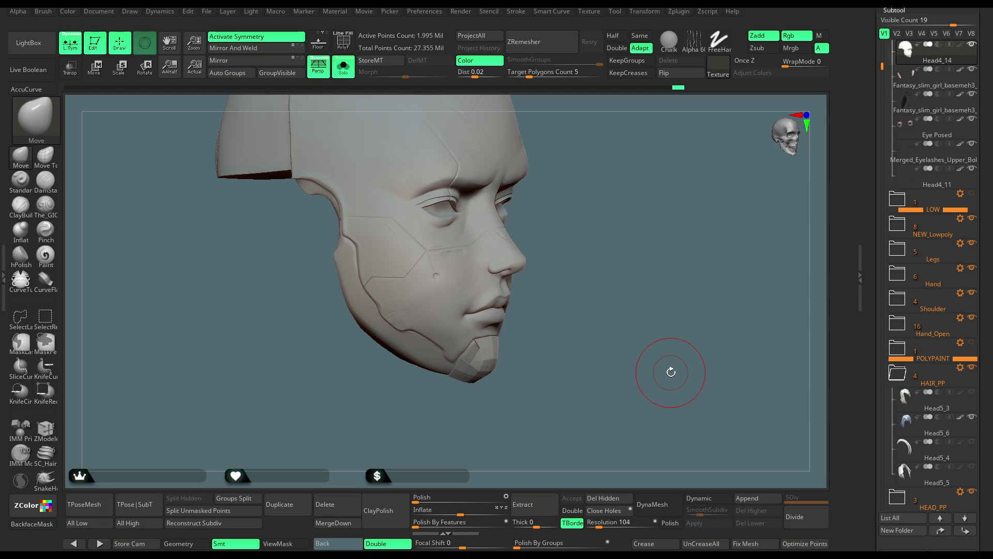
{"action": "mouse_move", "coordinate": [600, 241]}
{"action": "left_mouse_down"}
{"action": "mouse_move", "coordinate": [579, 217]}
{"action": "mouse_move", "coordinate": [595, 171]}
{"action": "left_mouse_up"}
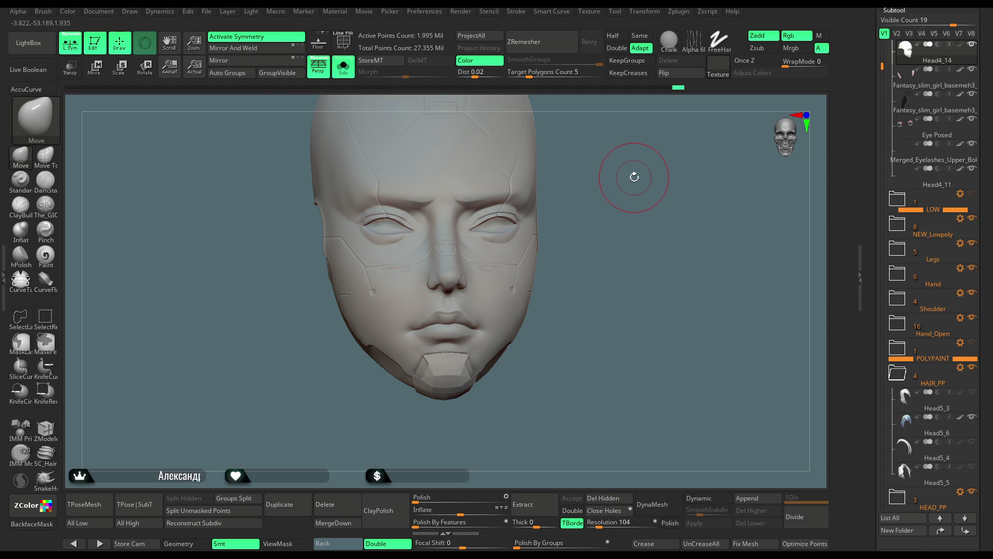
{"action": "mouse_move", "coordinate": [594, 217]}
{"action": "left_mouse_down"}
{"action": "mouse_move", "coordinate": [621, 248]}
{"action": "mouse_move", "coordinate": [603, 270]}
{"action": "mouse_move", "coordinate": [683, 224]}
{"action": "mouse_move", "coordinate": [677, 234]}
{"action": "left_mouse_up"}
{"action": "scroll", "coordinate": [648, 219], "scroll_direction": "up", "scroll_amount": 5}
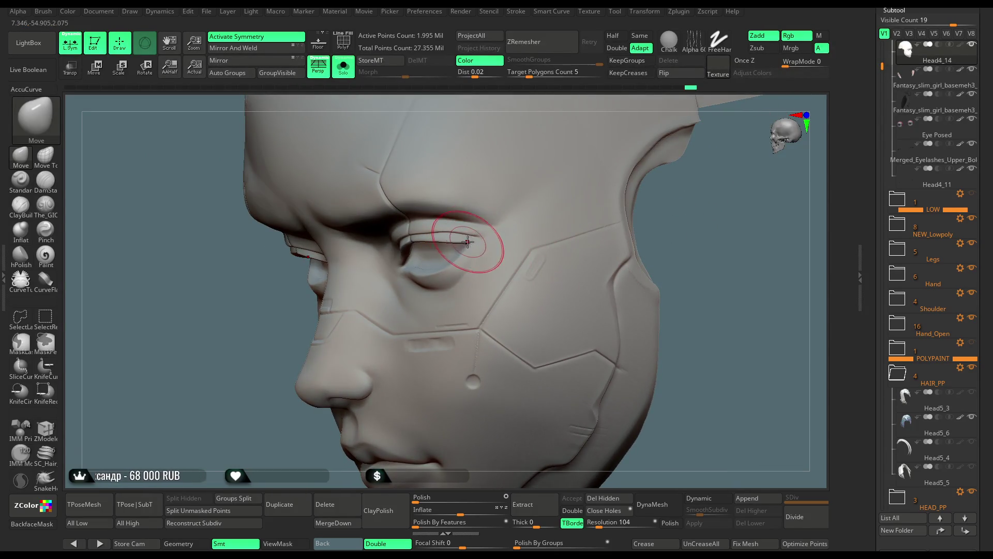
{"action": "mouse_move", "coordinate": [499, 238]}
{"action": "left_mouse_down"}
{"action": "mouse_move", "coordinate": [643, 218]}
{"action": "mouse_move", "coordinate": [594, 233]}
{"action": "mouse_move", "coordinate": [632, 166]}
{"action": "mouse_move", "coordinate": [668, 149]}
{"action": "mouse_move", "coordinate": [643, 181]}
{"action": "mouse_move", "coordinate": [388, 149]}
{"action": "left_mouse_up"}
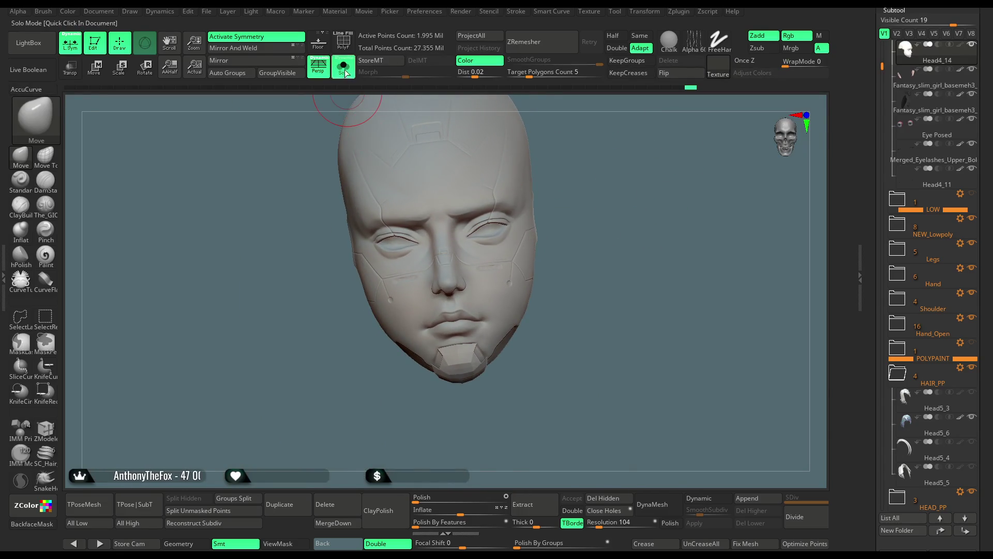
Step: Show the full character and hide the Eye Posed eyeballs subtool
{"action": "left_click", "coordinate": [344, 67]}
{"action": "mouse_move", "coordinate": [657, 176]}
{"action": "left_mouse_down"}
{"action": "mouse_move", "coordinate": [610, 179]}
{"action": "mouse_move", "coordinate": [643, 173]}
{"action": "left_mouse_up"}
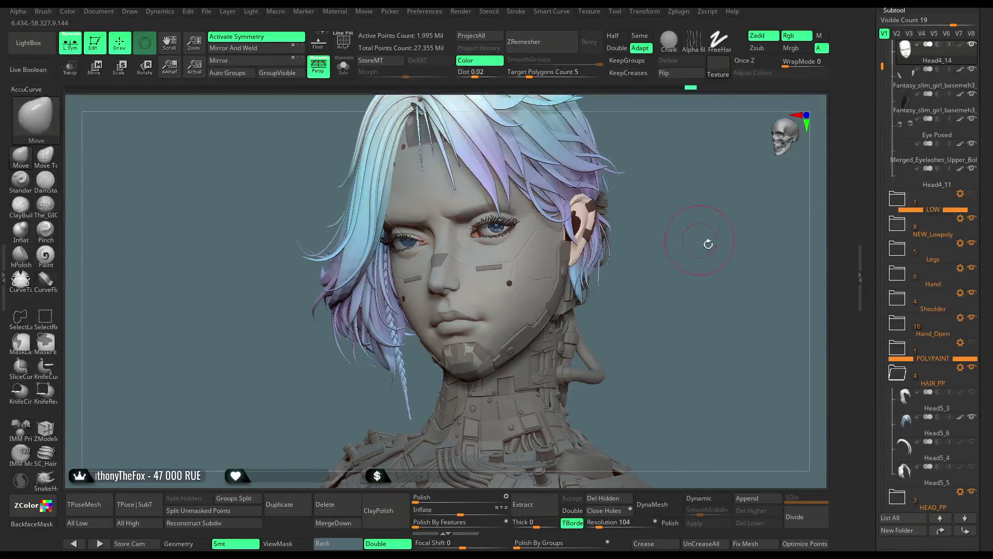
{"action": "scroll", "coordinate": [947, 174], "scroll_direction": "up", "scroll_amount": 5}
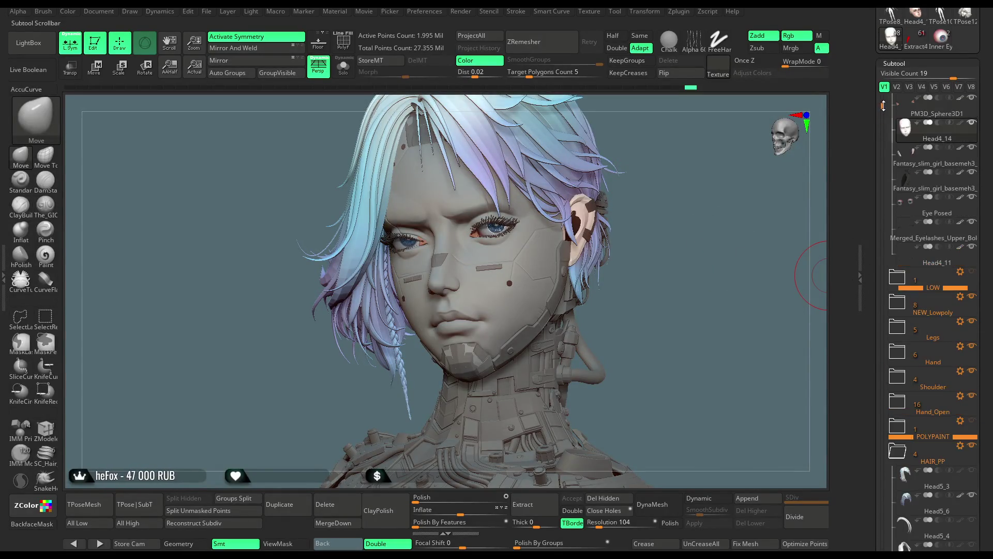
{"action": "mouse_move", "coordinate": [959, 187]}
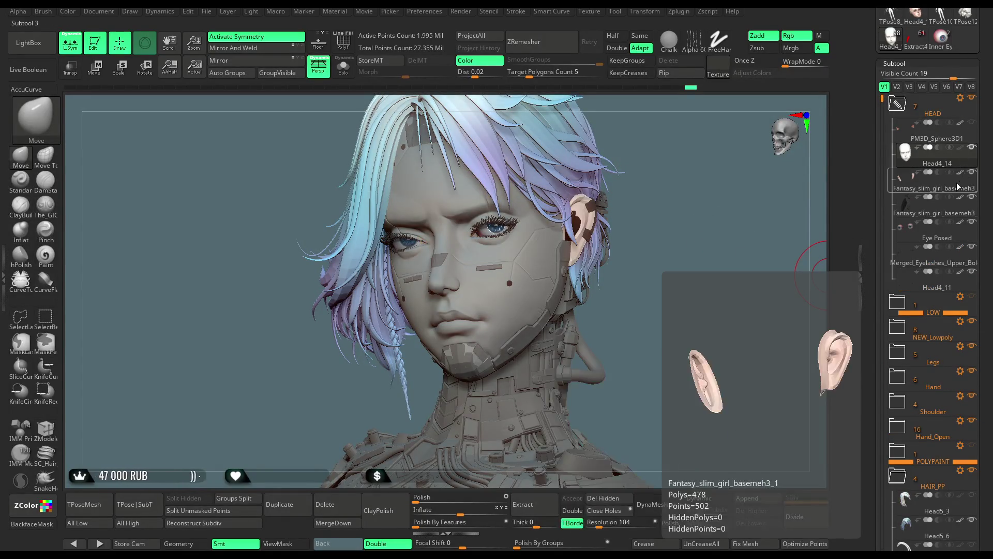
{"action": "left_click", "coordinate": [973, 224]}
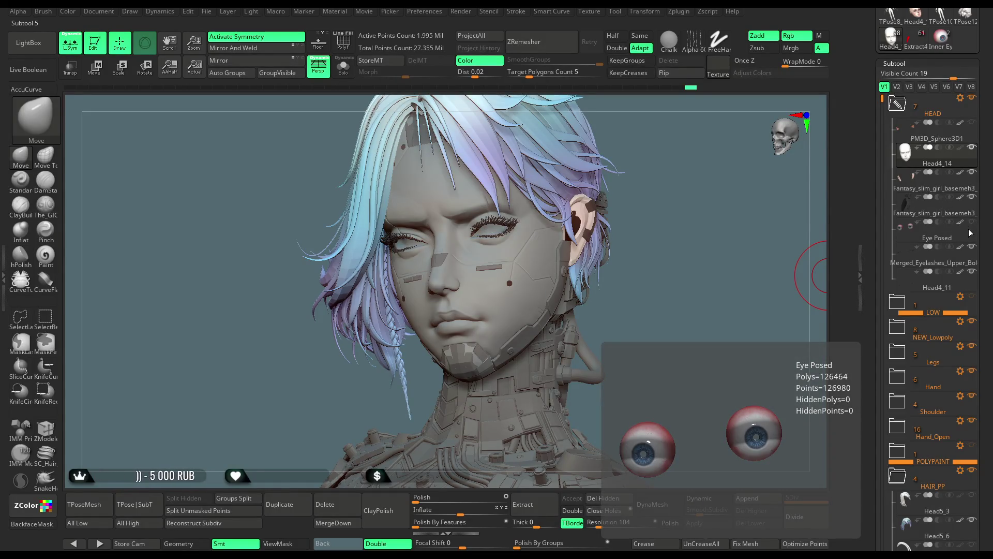
Step: Isolate the head again and draw a crease along the right upper eyelid
{"action": "mouse_move", "coordinate": [725, 249]}
{"action": "left_mouse_down"}
{"action": "mouse_move", "coordinate": [647, 253]}
{"action": "mouse_move", "coordinate": [638, 230]}
{"action": "mouse_move", "coordinate": [645, 299]}
{"action": "mouse_move", "coordinate": [565, 266]}
{"action": "left_mouse_up"}
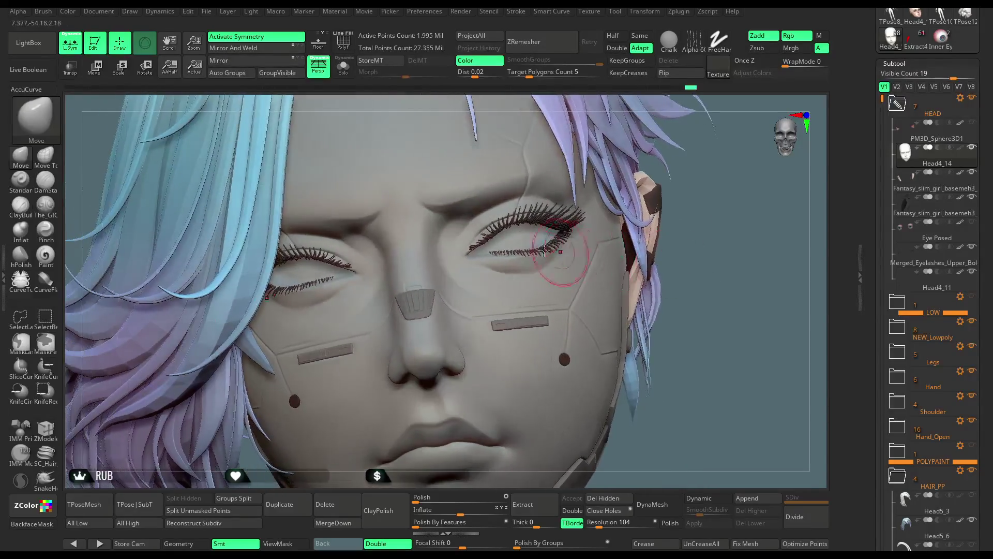
{"action": "left_click", "coordinate": [343, 67]}
{"action": "left_click_drag", "start_coordinate": [699, 310], "coordinate": [673, 290]}
{"action": "mouse_move", "coordinate": [562, 228]}
{"action": "left_mouse_down"}
{"action": "mouse_move", "coordinate": [496, 225]}
{"action": "mouse_move", "coordinate": [473, 238]}
{"action": "left_mouse_up"}
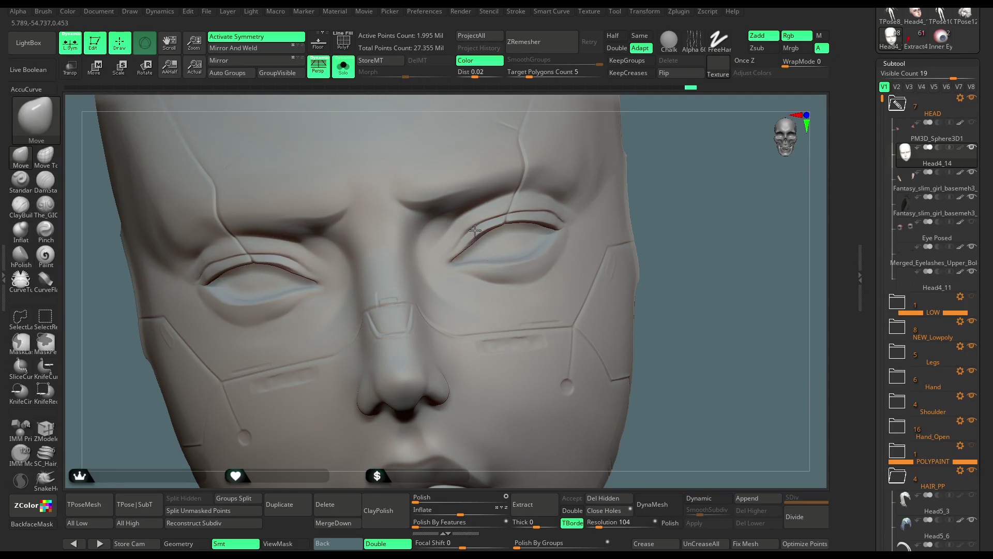
Step: Deepen the upper eyelid crease on both eyes with a symmetric stroke
{"action": "mouse_move", "coordinate": [659, 138]}
{"action": "left_mouse_down"}
{"action": "mouse_move", "coordinate": [667, 145]}
{"action": "mouse_move", "coordinate": [623, 146]}
{"action": "left_mouse_up"}
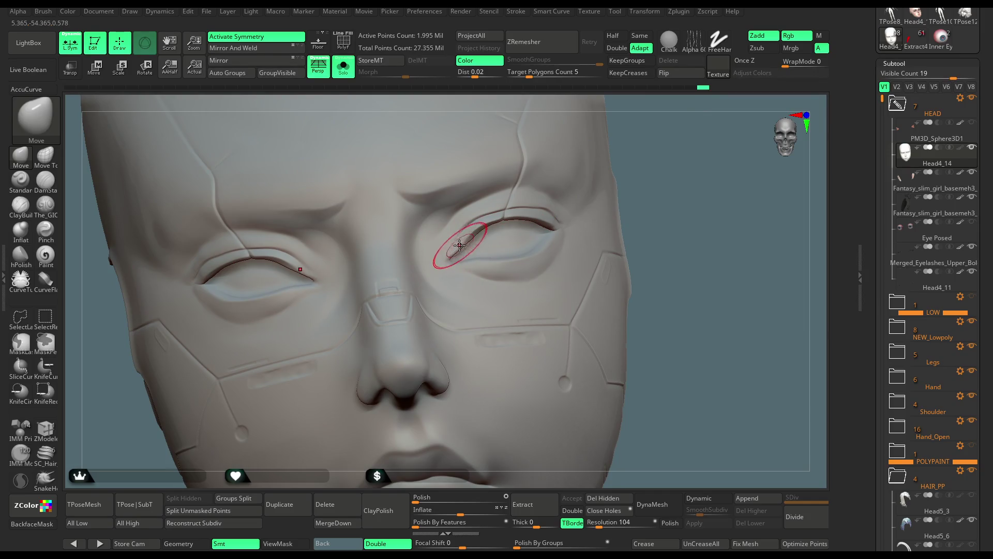
{"action": "right_click_drag", "start_coordinate": [459, 245], "coordinate": [473, 222]}
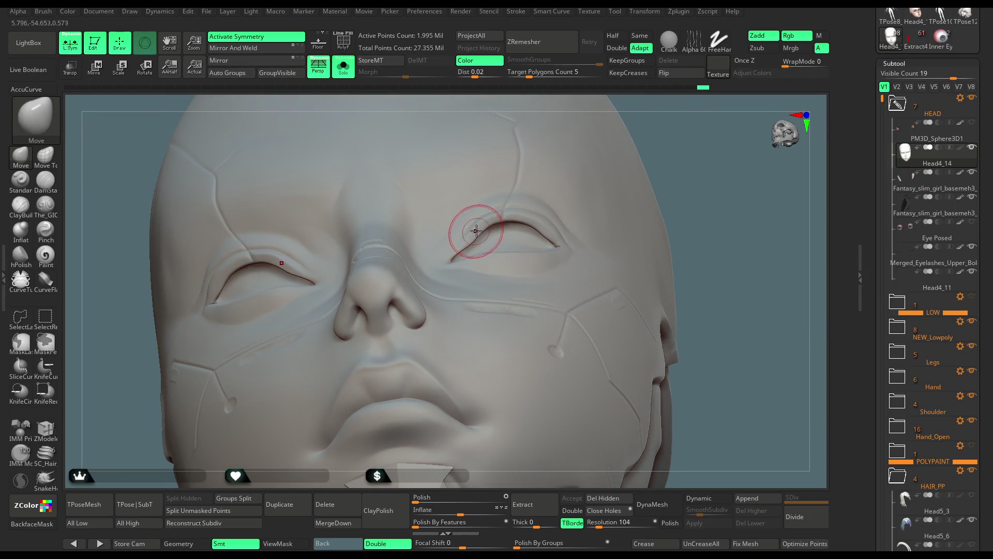
{"action": "key", "text": "f"}
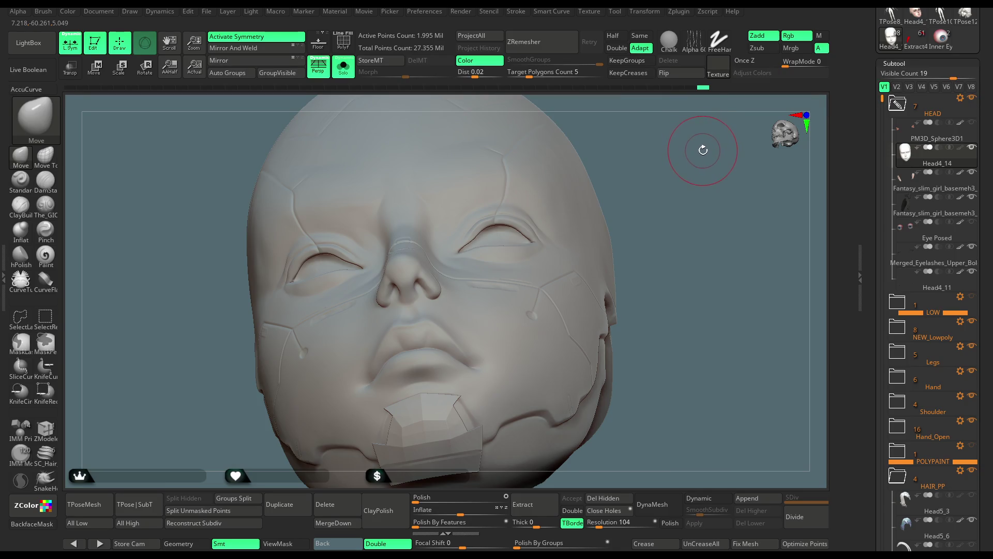
{"action": "left_click_drag", "start_coordinate": [698, 151], "coordinate": [595, 170]}
Step: Lasso-mask the upper eyelids and invert the mask so only those lids stay free
{"action": "key", "text": "space"}
{"action": "mouse_move", "coordinate": [450, 253]}
{"action": "left_mouse_down", "text": "ctrl"}
{"action": "mouse_move", "coordinate": [533, 212]}
{"action": "mouse_move", "coordinate": [571, 222]}
{"action": "left_mouse_up", "text": "ctrl"}
{"action": "left_click", "coordinate": [665, 145], "text": "ctrl"}
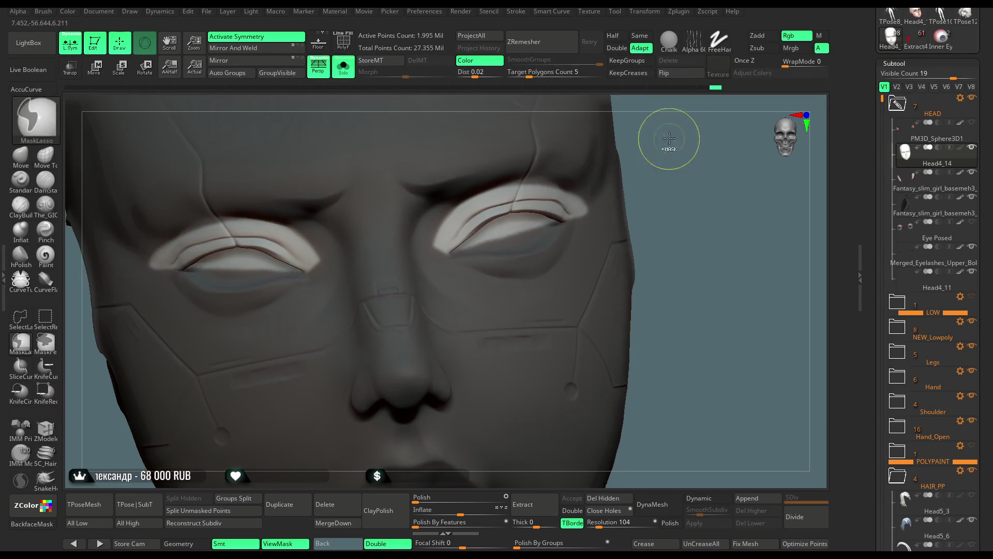
Step: Pull the outer end of the upper eyelid with the Move brush, then return to front view
{"action": "key", "text": "space"}
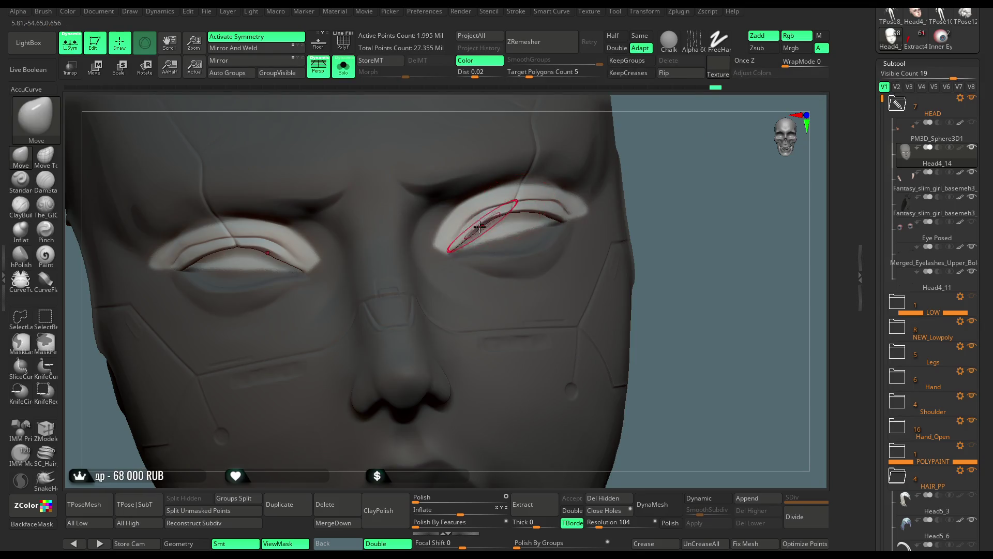
{"action": "right_click_drag", "start_coordinate": [455, 215], "coordinate": [566, 188], "text": "ctrl"}
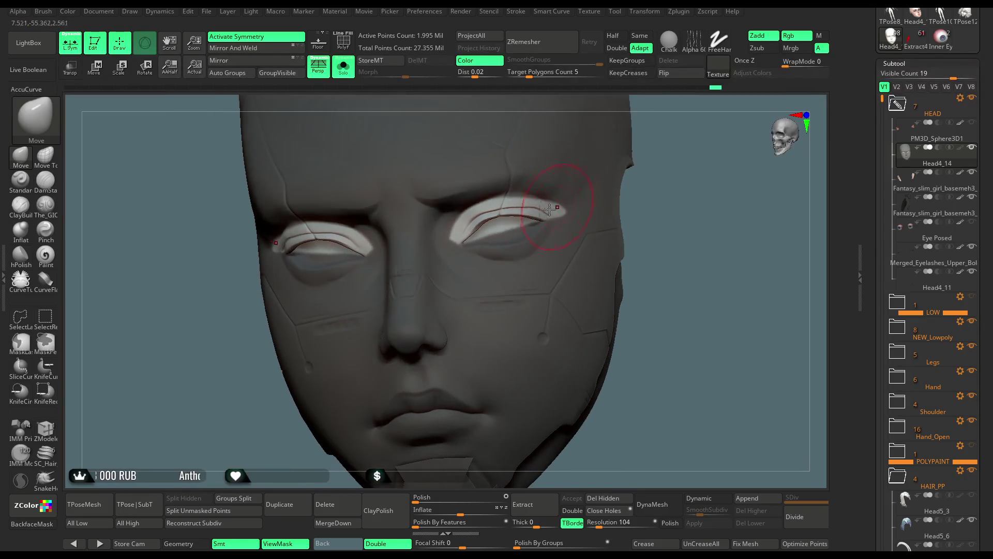
{"action": "mouse_move", "coordinate": [696, 181]}
{"action": "left_mouse_down"}
{"action": "mouse_move", "coordinate": [686, 184]}
{"action": "mouse_move", "coordinate": [680, 150]}
{"action": "left_mouse_up"}
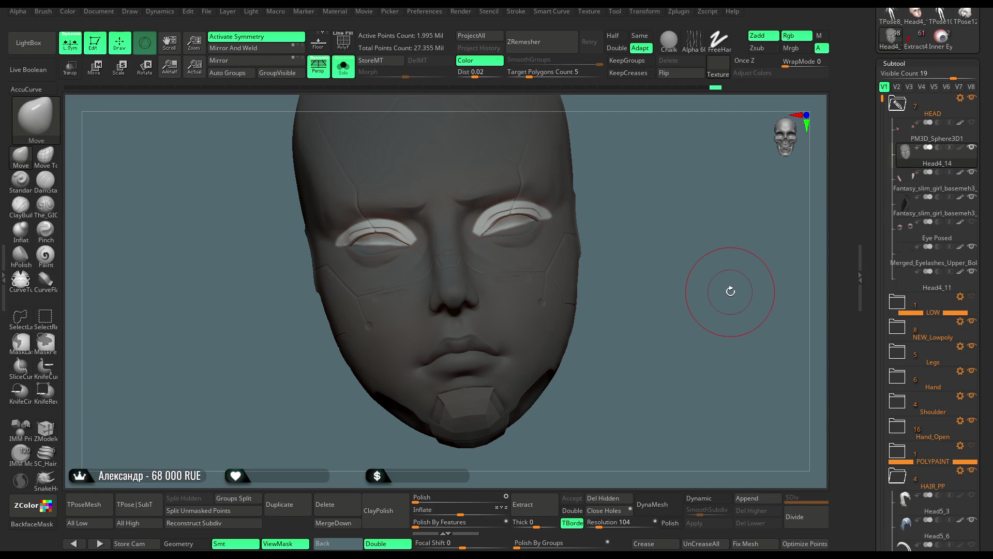
{"action": "scroll", "coordinate": [634, 156], "scroll_direction": "up", "scroll_amount": 4}
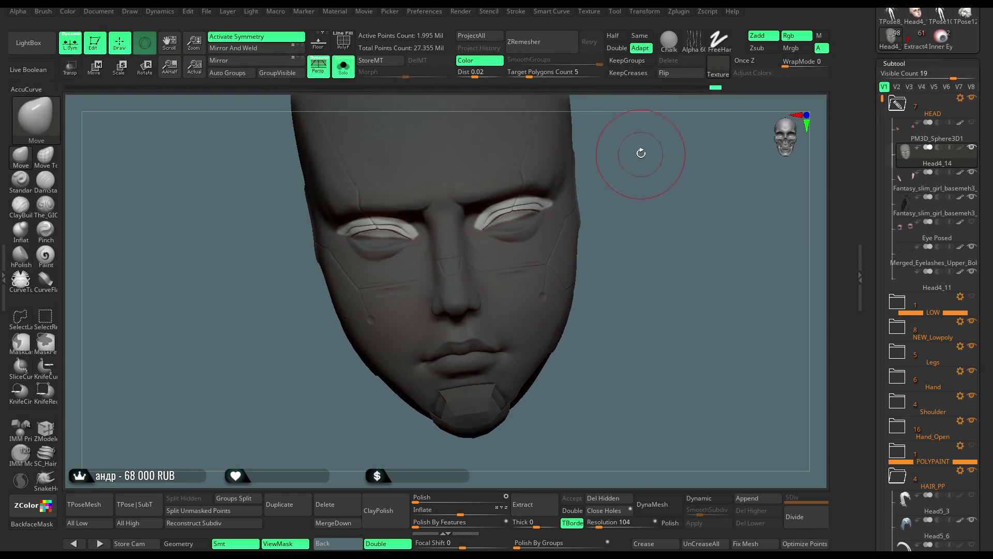
{"action": "scroll", "coordinate": [660, 147], "scroll_direction": "up", "scroll_amount": 3}
{"action": "key", "text": "space"}
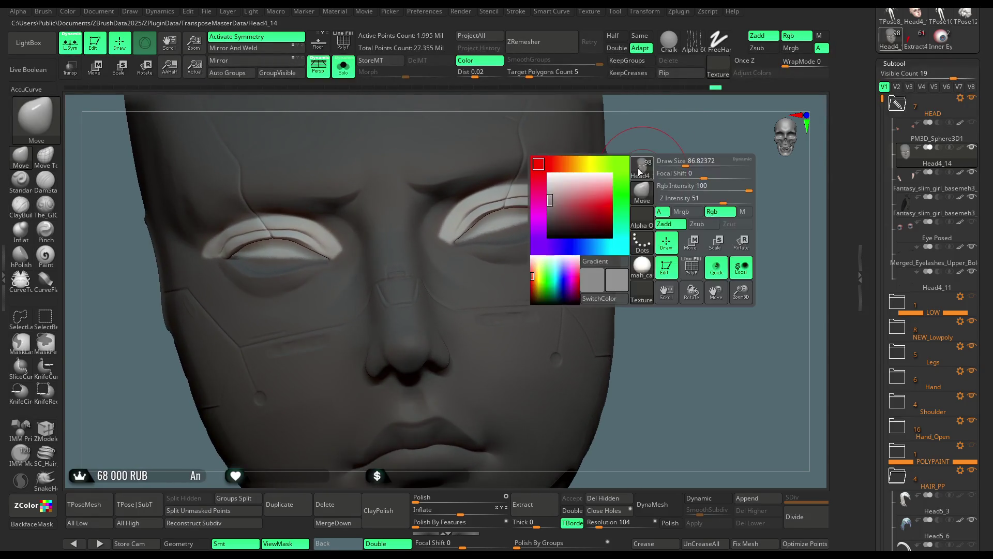
{"action": "left_click_drag", "start_coordinate": [670, 142], "coordinate": [517, 200]}
{"action": "key", "text": "space"}
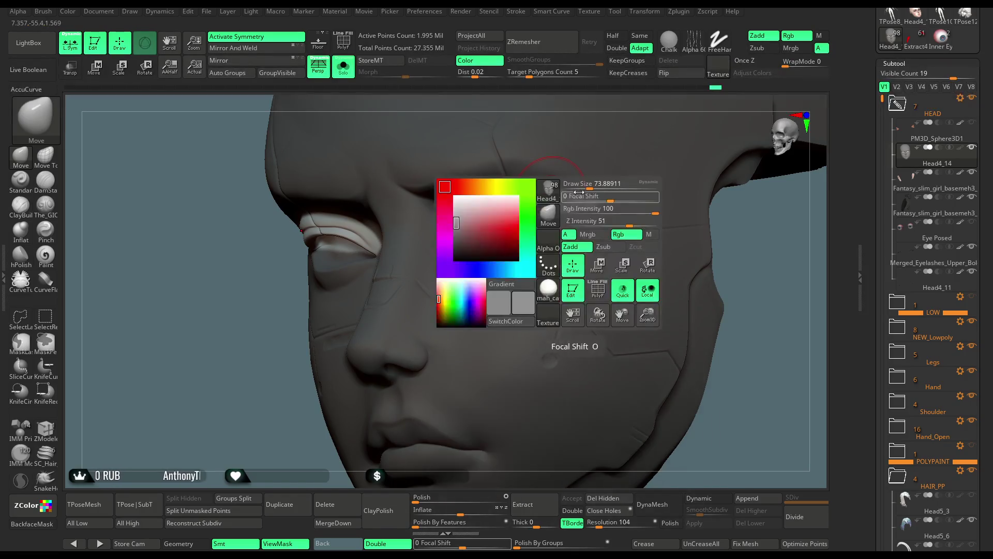
{"action": "left_click_drag", "start_coordinate": [589, 187], "coordinate": [595, 186]}
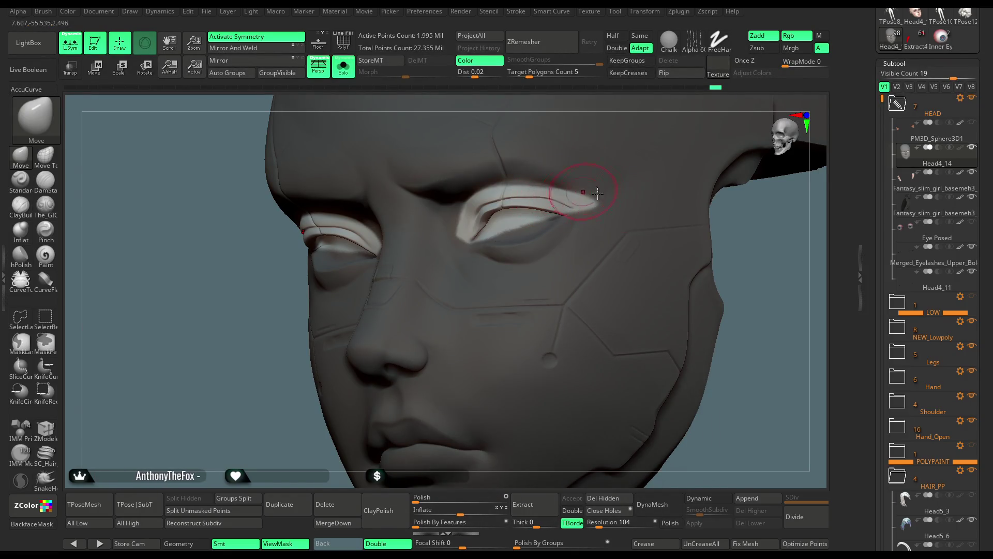
{"action": "key", "text": "f"}
{"action": "mouse_move", "coordinate": [775, 206]}
{"action": "left_mouse_down", "text": "shift"}
{"action": "mouse_move", "coordinate": [721, 207]}
{"action": "mouse_move", "coordinate": [672, 228]}
{"action": "mouse_move", "coordinate": [499, 262]}
{"action": "left_mouse_up", "text": "shift"}
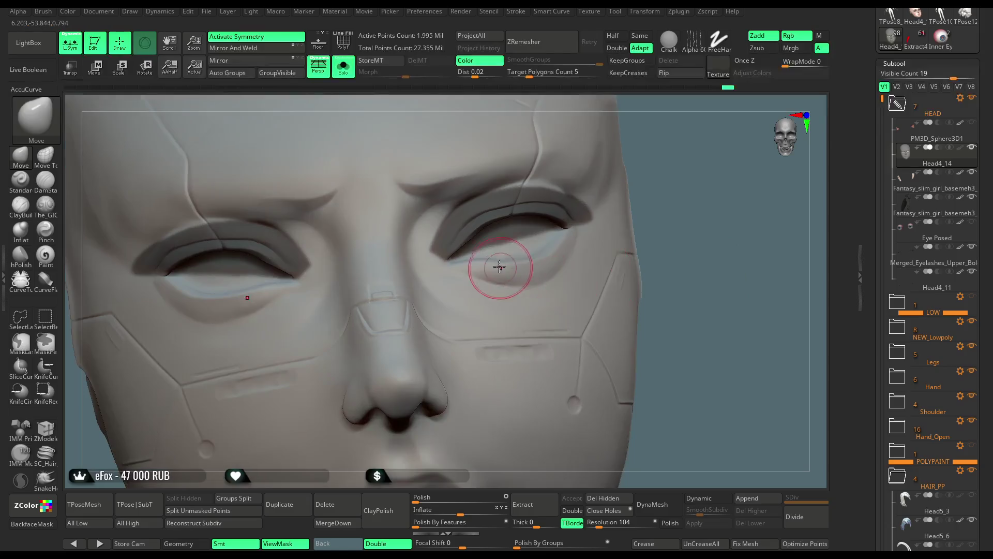
Step: Shrink the brush to about 51 and shape the eyelids around both eyes
{"action": "key", "text": "space"}
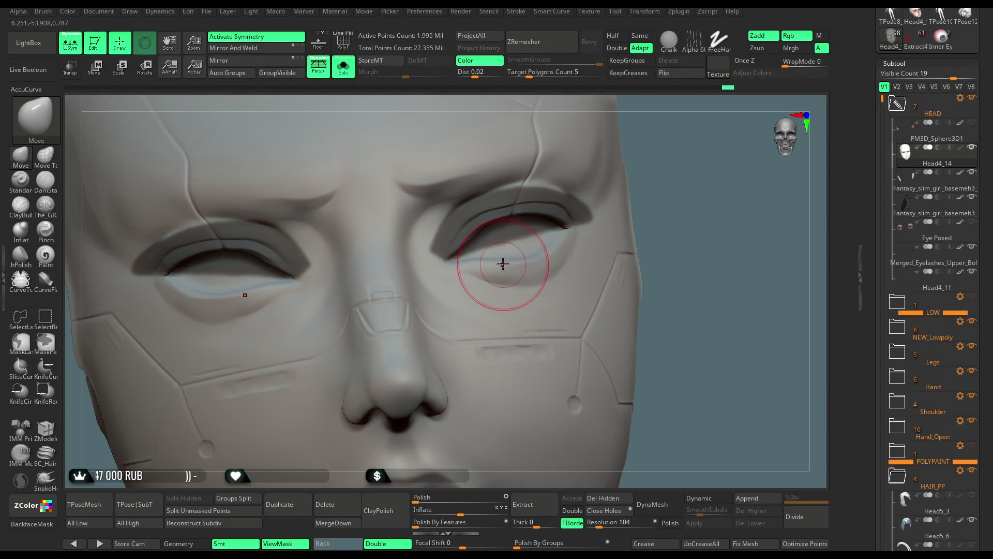
{"action": "mouse_move", "coordinate": [667, 192]}
{"action": "left_mouse_down", "text": "alt"}
{"action": "mouse_move", "coordinate": [660, 171]}
{"action": "mouse_move", "coordinate": [510, 244]}
{"action": "left_mouse_up", "text": "alt"}
{"action": "left_click_drag", "start_coordinate": [681, 282], "coordinate": [598, 265]}
{"action": "left_click_drag", "start_coordinate": [401, 355], "coordinate": [410, 355], "text": "shift"}
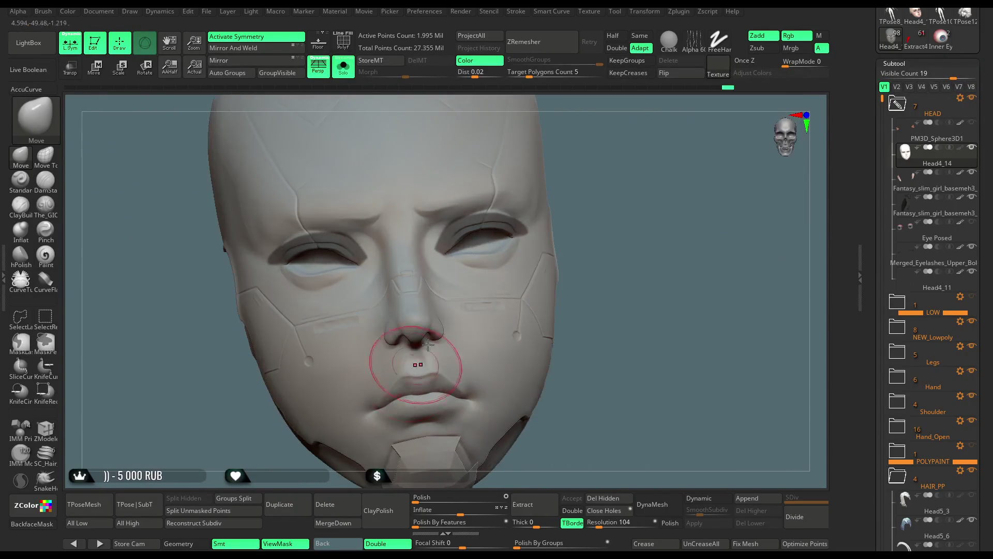
{"action": "key", "text": "space"}
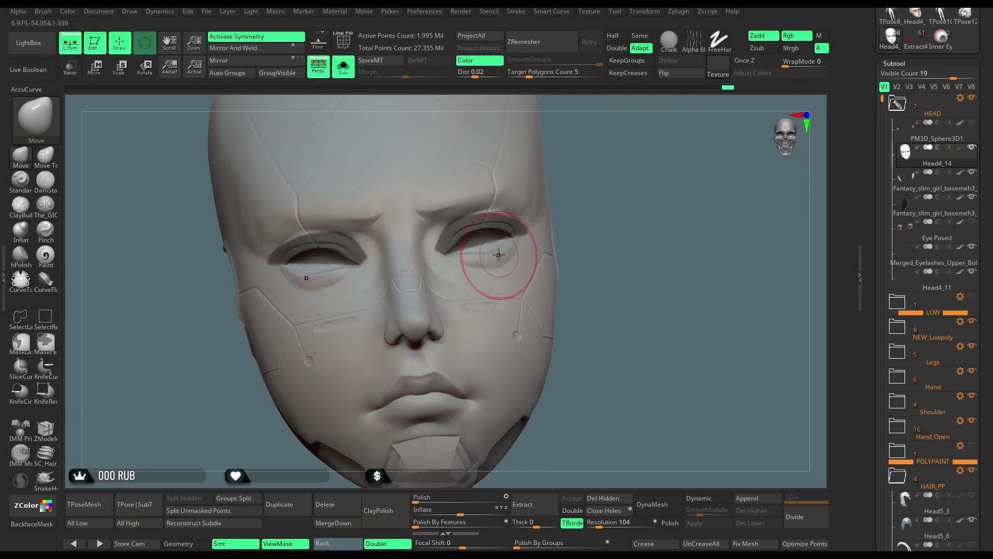
{"action": "mouse_move", "coordinate": [570, 193]}
{"action": "left_mouse_down"}
{"action": "mouse_move", "coordinate": [601, 200]}
{"action": "mouse_move", "coordinate": [605, 181]}
{"action": "mouse_move", "coordinate": [635, 191]}
{"action": "mouse_move", "coordinate": [640, 181]}
{"action": "left_mouse_up"}
{"action": "key", "text": "space"}
{"action": "left_click_drag", "start_coordinate": [661, 146], "coordinate": [461, 225], "text": "alt"}
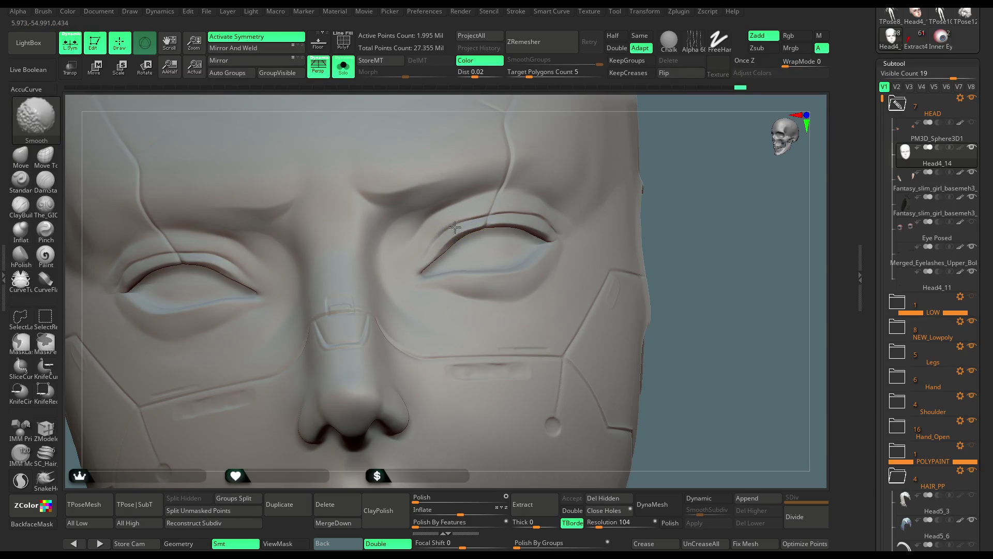
{"action": "key", "text": "space"}
{"action": "right_click_drag", "start_coordinate": [441, 233], "coordinate": [539, 217]}
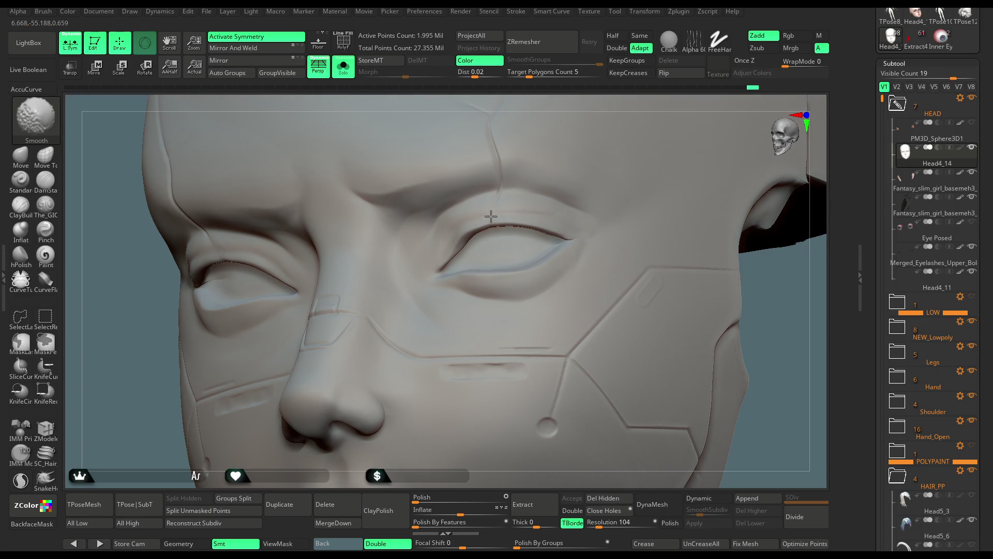
{"action": "right_click_drag", "start_coordinate": [588, 140], "coordinate": [508, 212]}
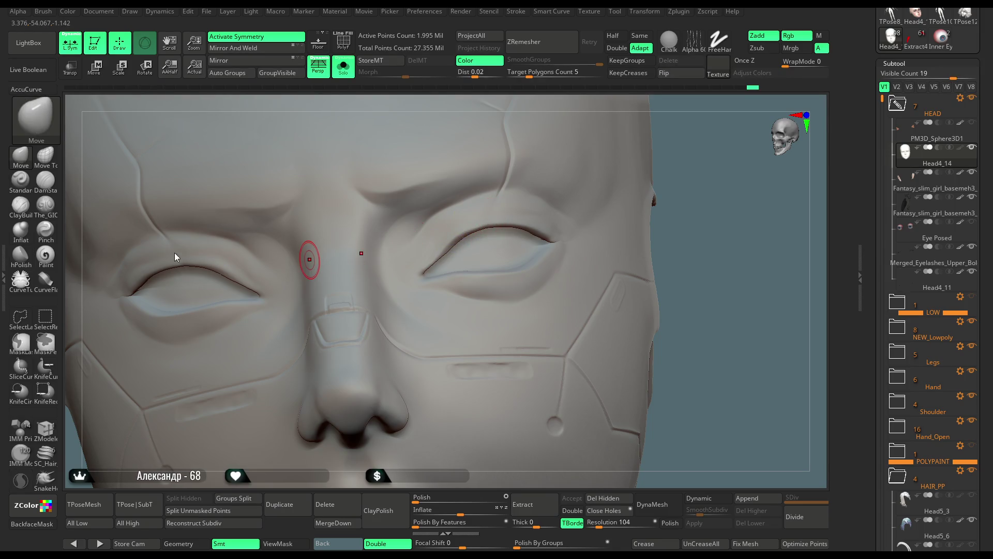
Step: Reselect the Move brush (B-M-V) and Shift-smooth the eyelids and brow
{"action": "key", "text": "b"}
{"action": "key", "text": "m"}
{"action": "key", "text": "v"}
{"action": "right_click_drag", "start_coordinate": [434, 239], "coordinate": [514, 222]}
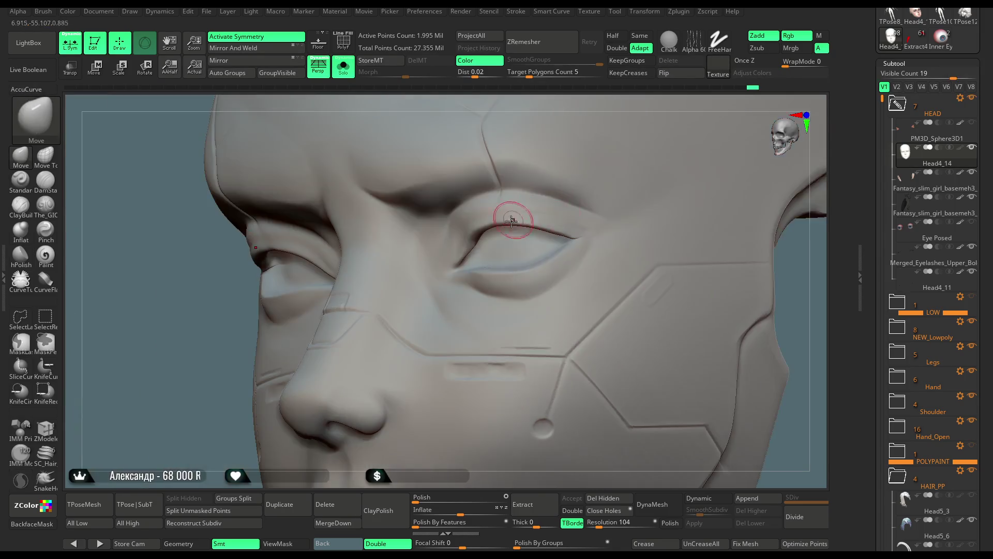
{"action": "key", "text": "space"}
{"action": "key", "text": "shift"}
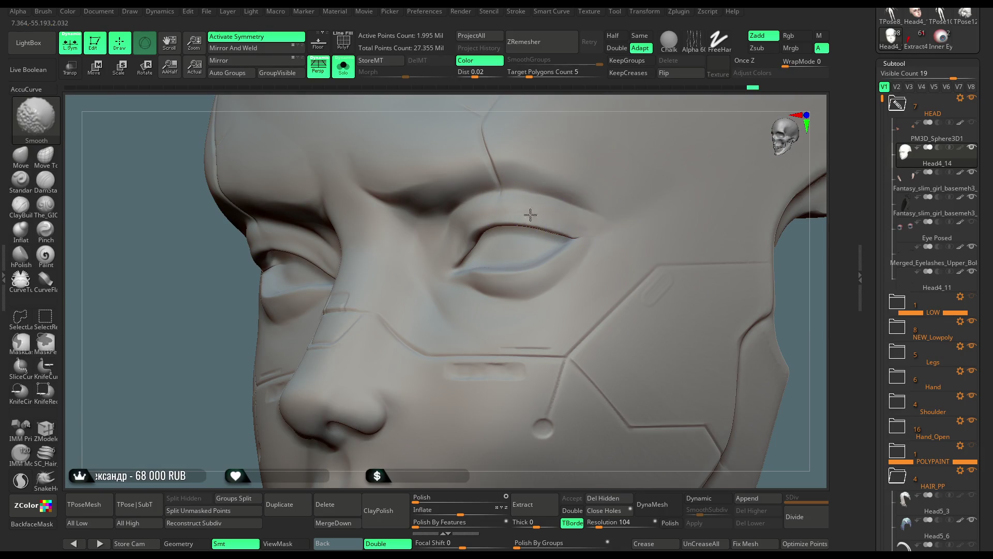
{"action": "right_click_drag", "start_coordinate": [561, 100], "coordinate": [449, 220]}
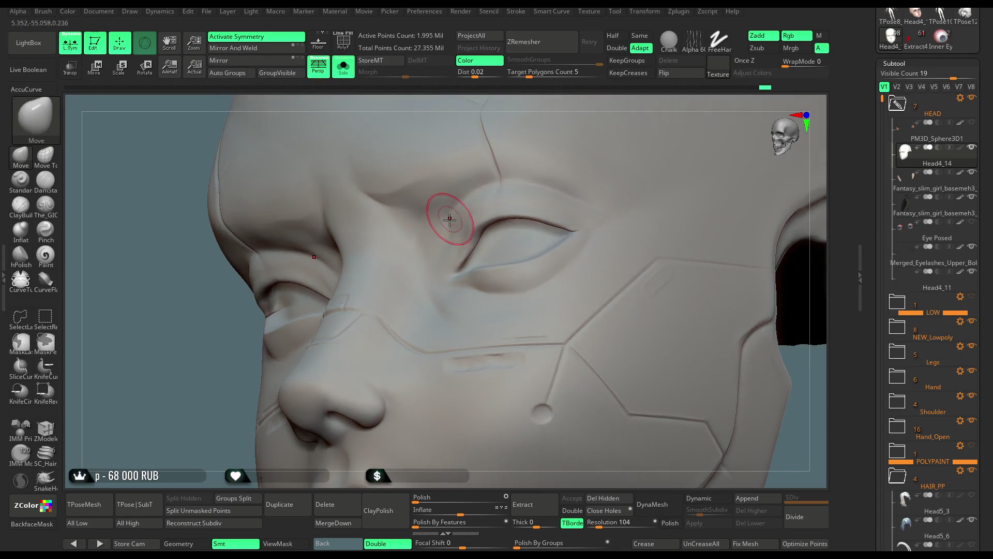
{"action": "key", "text": "space"}
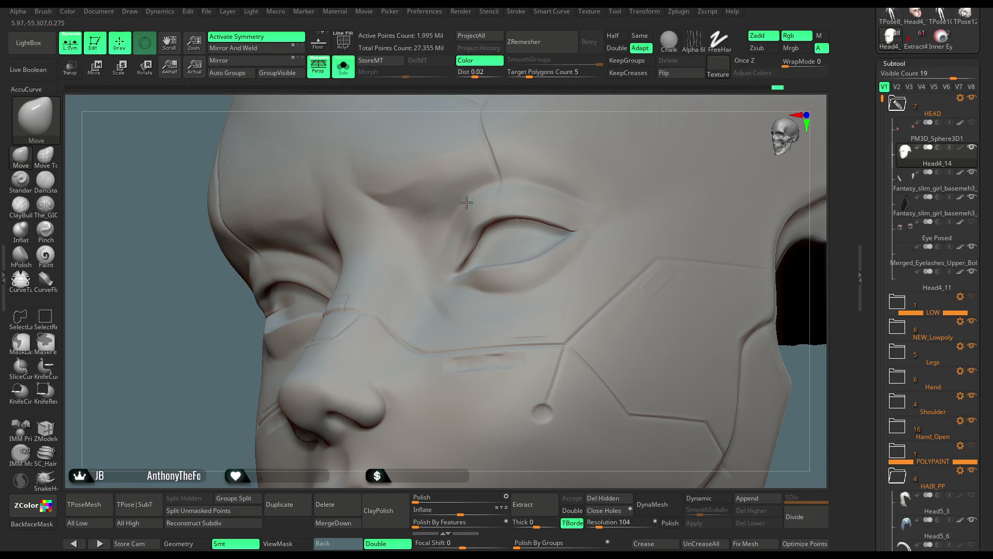
{"action": "left_click_drag", "start_coordinate": [599, 97], "coordinate": [444, 233]}
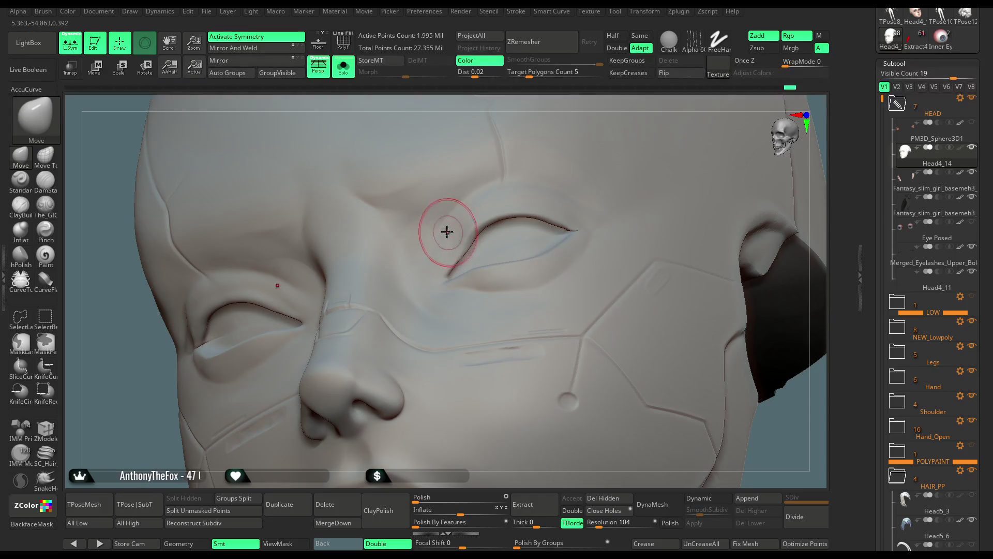
{"action": "mouse_move", "coordinate": [595, 96]}
{"action": "left_mouse_down"}
{"action": "mouse_move", "coordinate": [614, 131]}
{"action": "mouse_move", "coordinate": [443, 233]}
{"action": "left_mouse_up"}
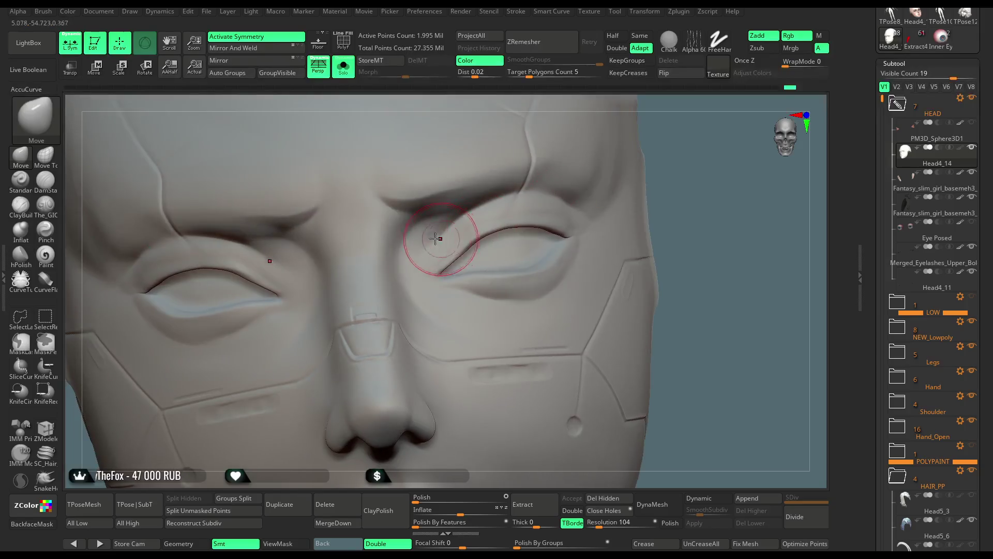
{"action": "right_click_drag", "start_coordinate": [579, 186], "coordinate": [570, 207]}
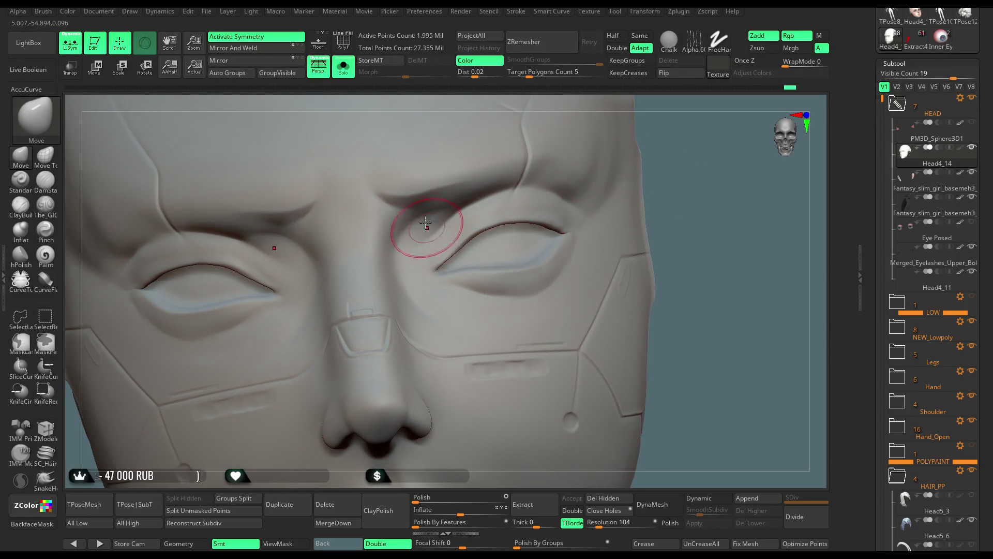
Step: Check the brow area from side and front, then select the ClayBuildup brush
{"action": "mouse_move", "coordinate": [637, 181]}
{"action": "right_mouse_down", "text": "ctrl"}
{"action": "mouse_move", "coordinate": [659, 168]}
{"action": "mouse_move", "coordinate": [642, 146]}
{"action": "right_mouse_up", "text": "ctrl"}
{"action": "mouse_move", "coordinate": [642, 146]}
{"action": "left_mouse_down"}
{"action": "mouse_move", "coordinate": [630, 162]}
{"action": "mouse_move", "coordinate": [641, 166]}
{"action": "mouse_move", "coordinate": [619, 175]}
{"action": "mouse_move", "coordinate": [634, 163]}
{"action": "mouse_move", "coordinate": [647, 177]}
{"action": "mouse_move", "coordinate": [652, 130]}
{"action": "left_mouse_up"}
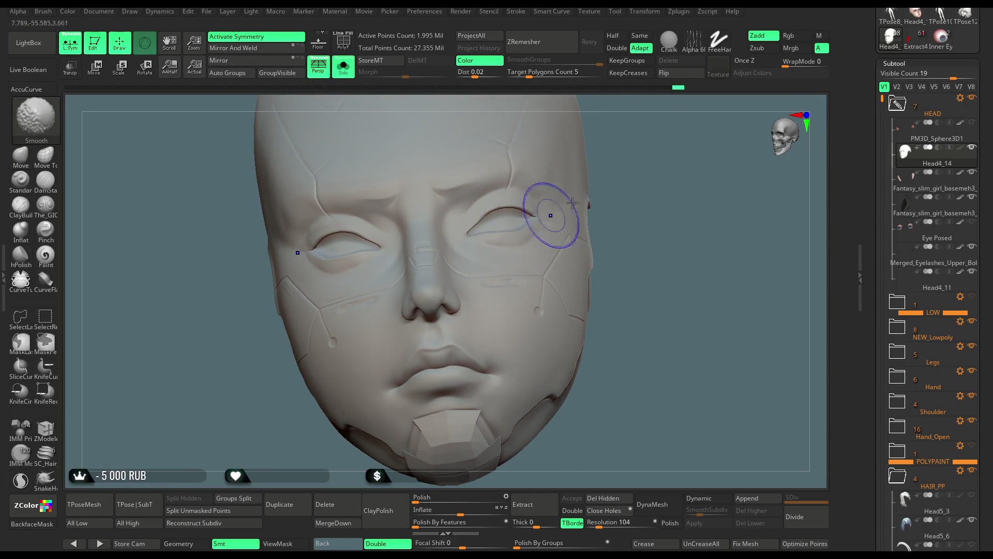
{"action": "right_click_drag", "start_coordinate": [550, 210], "coordinate": [484, 195]}
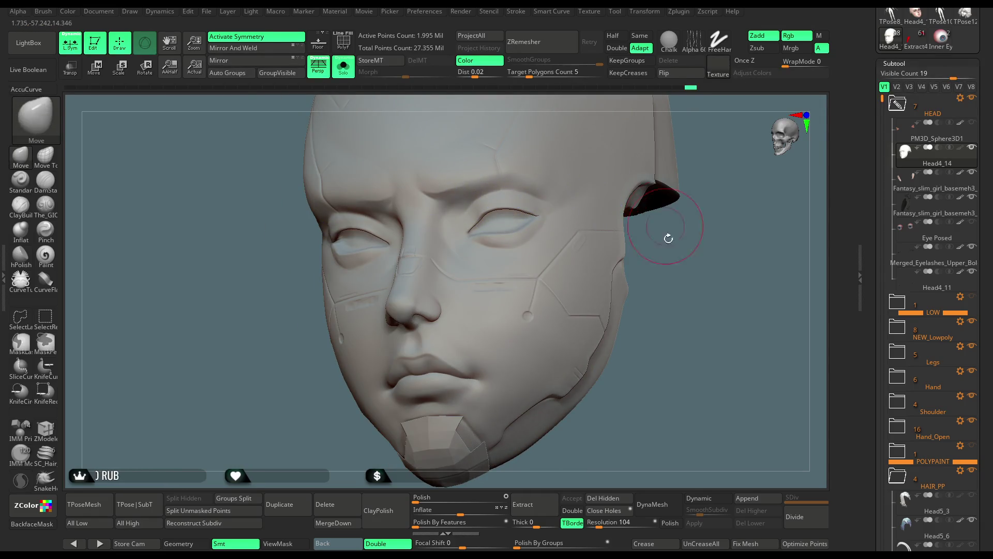
{"action": "left_click_drag", "start_coordinate": [667, 233], "coordinate": [475, 207], "text": "shift"}
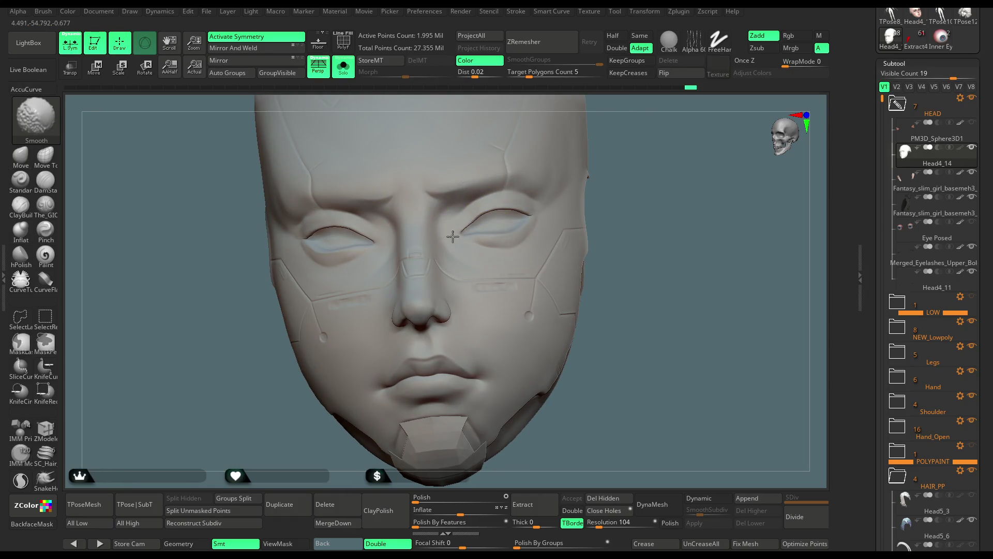
{"action": "mouse_move", "coordinate": [632, 188]}
{"action": "left_mouse_down", "text": "alt"}
{"action": "mouse_move", "coordinate": [627, 169]}
{"action": "mouse_move", "coordinate": [621, 181]}
{"action": "left_mouse_up", "text": "alt"}
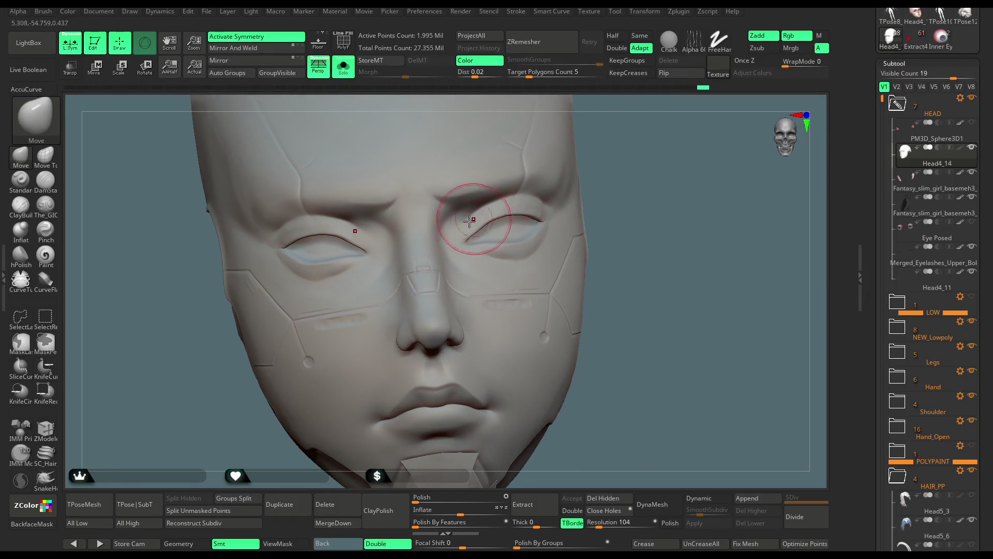
{"action": "key", "text": "space"}
{"action": "left_click_drag", "start_coordinate": [644, 133], "coordinate": [644, 151]}
{"action": "left_click", "coordinate": [28, 215]}
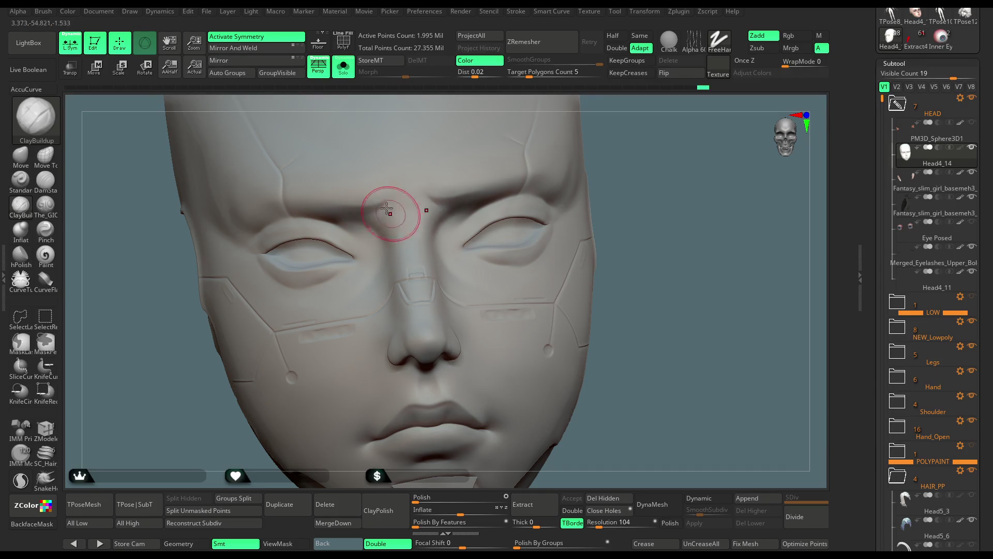
Step: Orbit the head between front and three-quarter views to check its form
{"action": "left_click_drag", "start_coordinate": [651, 140], "coordinate": [541, 168]}
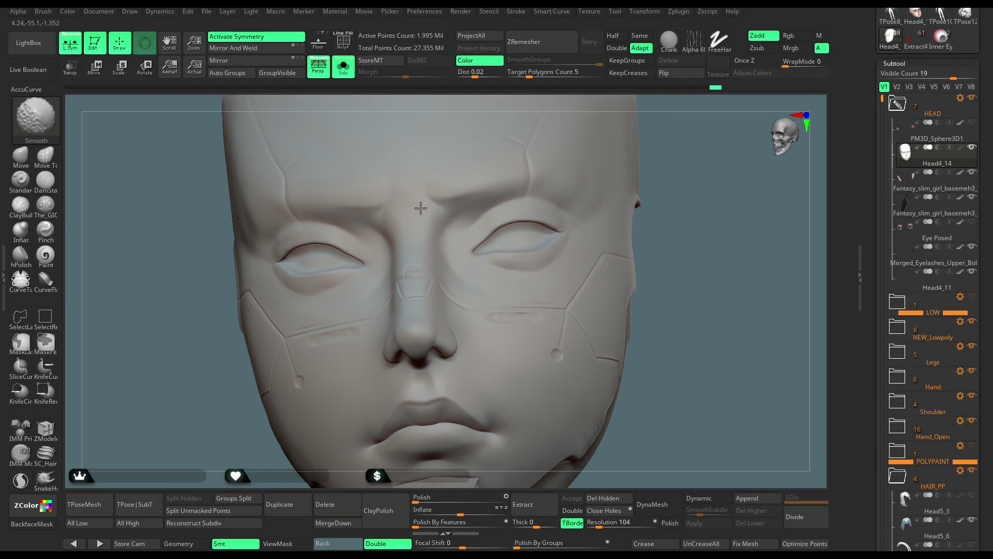
{"action": "mouse_move", "coordinate": [694, 204]}
{"action": "left_mouse_down"}
{"action": "mouse_move", "coordinate": [671, 152]}
{"action": "mouse_move", "coordinate": [543, 210]}
{"action": "left_mouse_up"}
{"action": "mouse_move", "coordinate": [598, 167]}
{"action": "left_mouse_down"}
{"action": "mouse_move", "coordinate": [584, 167]}
{"action": "mouse_move", "coordinate": [572, 151]}
{"action": "mouse_move", "coordinate": [581, 158]}
{"action": "mouse_move", "coordinate": [665, 109]}
{"action": "mouse_move", "coordinate": [627, 151]}
{"action": "left_mouse_up"}
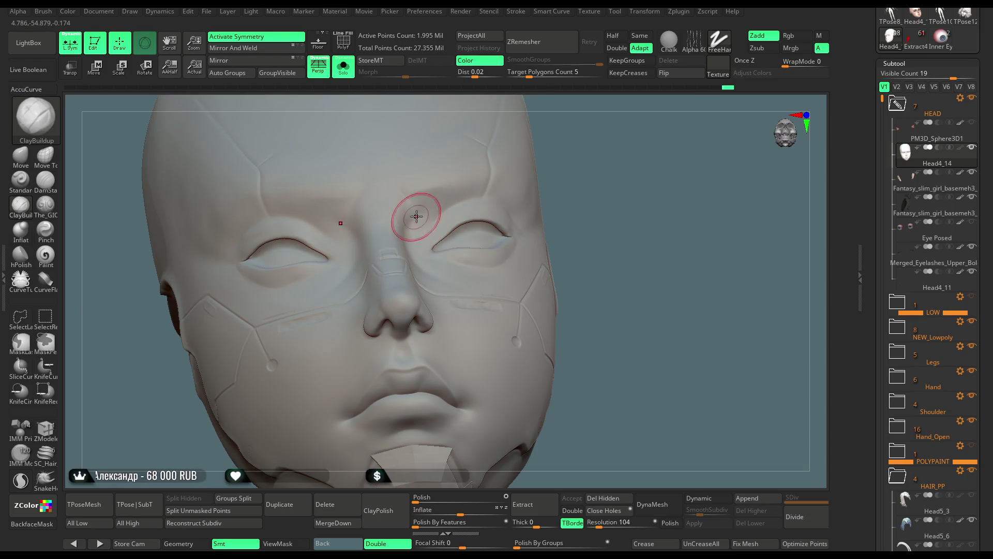
{"action": "right_click_drag", "start_coordinate": [417, 216], "coordinate": [512, 178]}
{"action": "right_click_drag", "start_coordinate": [429, 250], "coordinate": [435, 198]}
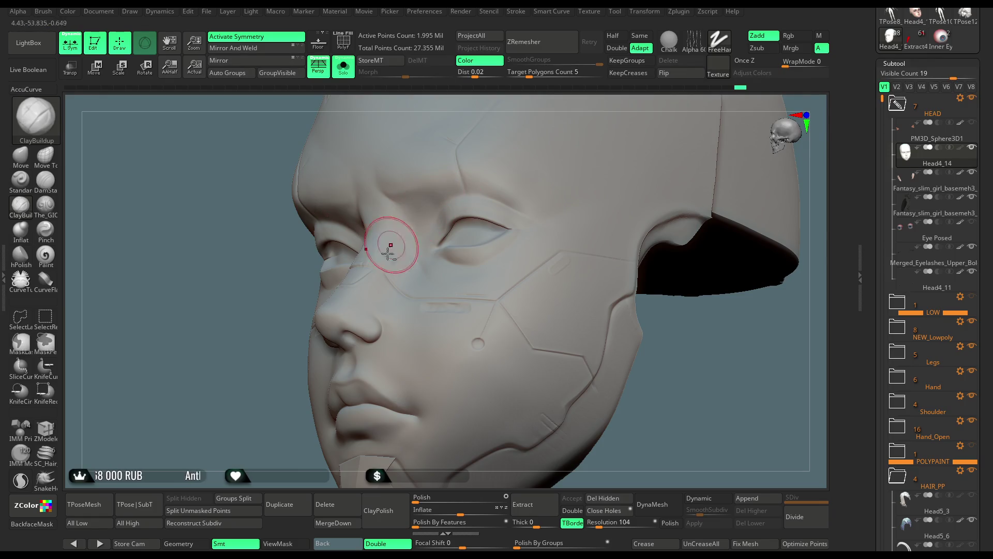
{"action": "mouse_move", "coordinate": [532, 115]}
{"action": "right_mouse_down", "text": "shift"}
{"action": "mouse_move", "coordinate": [533, 107]}
{"action": "mouse_move", "coordinate": [443, 187]}
{"action": "right_mouse_up", "text": "shift"}
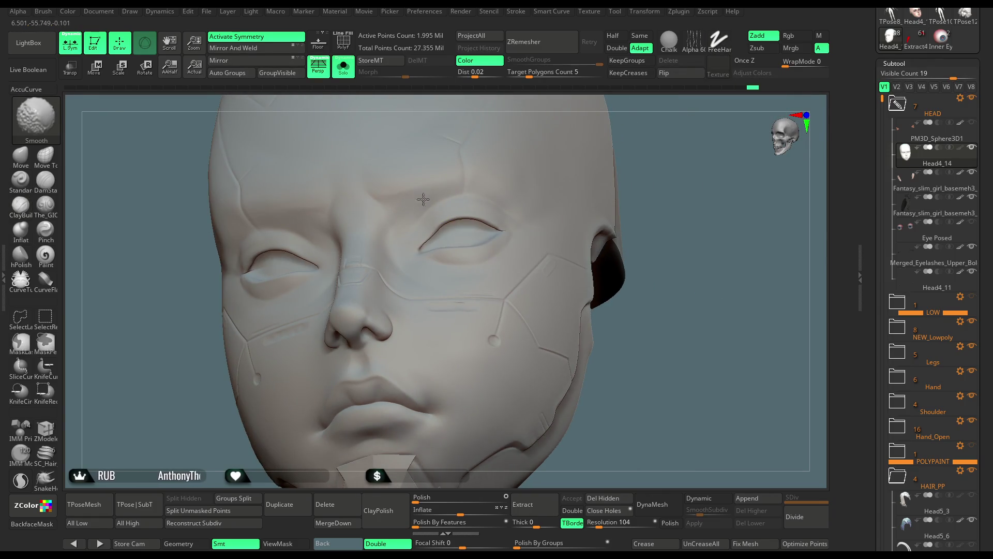
{"action": "mouse_move", "coordinate": [512, 206]}
{"action": "right_mouse_down"}
{"action": "mouse_move", "coordinate": [645, 124]}
{"action": "mouse_move", "coordinate": [644, 151]}
{"action": "mouse_move", "coordinate": [455, 258]}
{"action": "right_mouse_up"}
{"action": "right_click_drag", "start_coordinate": [554, 266], "coordinate": [616, 193], "text": "shift"}
{"action": "mouse_move", "coordinate": [521, 196]}
{"action": "right_mouse_down"}
{"action": "mouse_move", "coordinate": [491, 217]}
{"action": "mouse_move", "coordinate": [507, 206]}
{"action": "mouse_move", "coordinate": [541, 211]}
{"action": "right_mouse_up"}
Step: Enlarge the brush to about 100 and view the head in profile and three-quarter
{"action": "key", "text": "space"}
{"action": "mouse_move", "coordinate": [581, 201]}
{"action": "left_mouse_down"}
{"action": "mouse_move", "coordinate": [595, 201]}
{"action": "mouse_move", "coordinate": [603, 173]}
{"action": "left_mouse_up"}
{"action": "mouse_move", "coordinate": [603, 172]}
{"action": "right_mouse_down"}
{"action": "mouse_move", "coordinate": [499, 218]}
{"action": "mouse_move", "coordinate": [666, 137]}
{"action": "right_mouse_up"}
{"action": "key", "text": "space"}
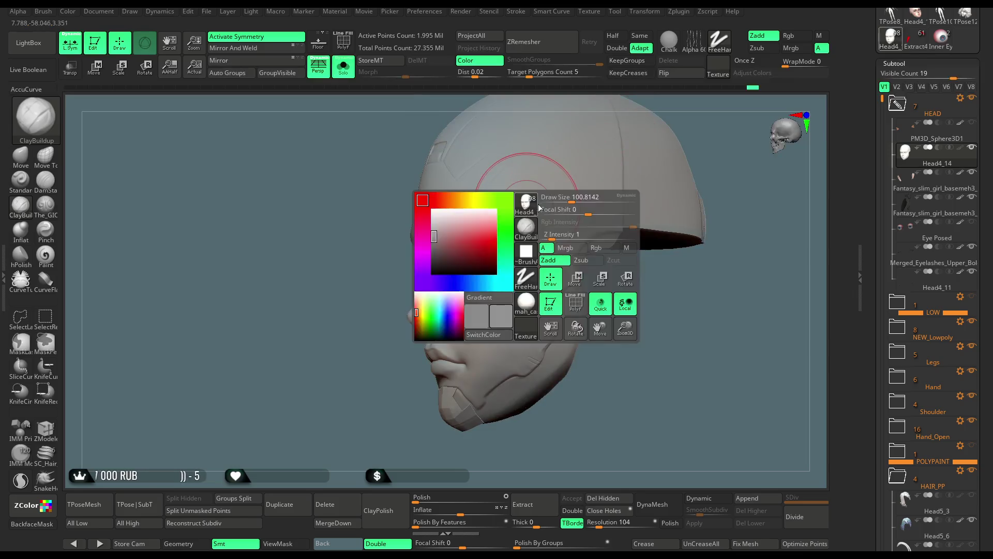
{"action": "mouse_move", "coordinate": [528, 222]}
{"action": "right_mouse_down"}
{"action": "mouse_move", "coordinate": [643, 291]}
{"action": "mouse_move", "coordinate": [643, 173]}
{"action": "right_mouse_up"}
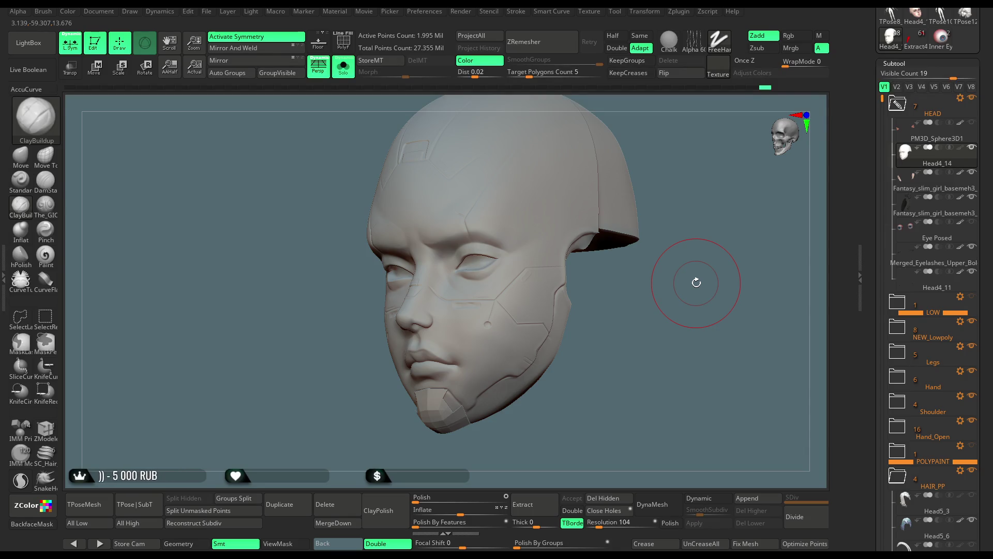
{"action": "mouse_move", "coordinate": [641, 278]}
{"action": "right_mouse_down"}
{"action": "mouse_move", "coordinate": [659, 284]}
{"action": "mouse_move", "coordinate": [632, 235]}
{"action": "right_mouse_up"}
{"action": "right_click_drag", "start_coordinate": [629, 190], "coordinate": [554, 223]}
Step: Swing the head between left and right three-quarter views to compare both sides
{"action": "key", "text": "space"}
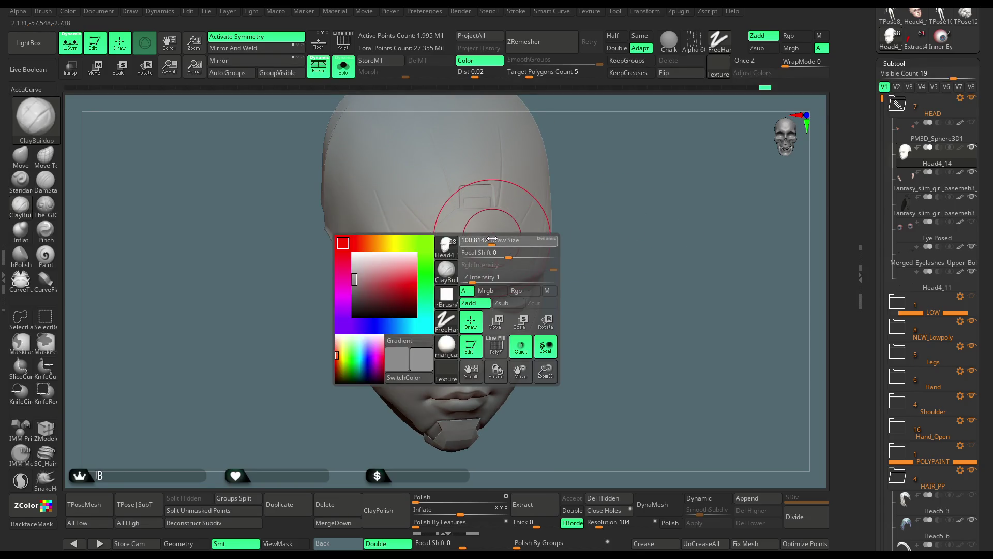
{"action": "right_click_drag", "start_coordinate": [493, 239], "coordinate": [627, 140]}
{"action": "mouse_move", "coordinate": [371, 249]}
{"action": "right_mouse_down"}
{"action": "mouse_move", "coordinate": [507, 197]}
{"action": "mouse_move", "coordinate": [532, 166]}
{"action": "right_mouse_up"}
{"action": "mouse_move", "coordinate": [657, 160]}
{"action": "right_mouse_down"}
{"action": "mouse_move", "coordinate": [650, 144]}
{"action": "mouse_move", "coordinate": [450, 195]}
{"action": "right_mouse_up"}
{"action": "mouse_move", "coordinate": [468, 263]}
{"action": "right_mouse_down"}
{"action": "mouse_move", "coordinate": [650, 151]}
{"action": "mouse_move", "coordinate": [641, 142]}
{"action": "mouse_move", "coordinate": [583, 188]}
{"action": "mouse_move", "coordinate": [407, 237]}
{"action": "right_mouse_up"}
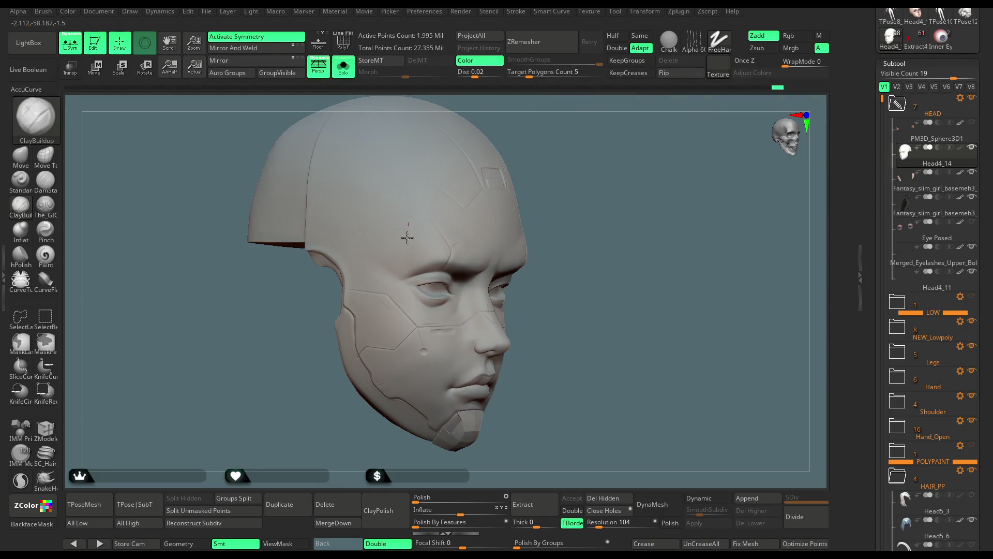
{"action": "right_click_drag", "start_coordinate": [592, 168], "coordinate": [410, 233]}
{"action": "right_click_drag", "start_coordinate": [390, 266], "coordinate": [585, 186]}
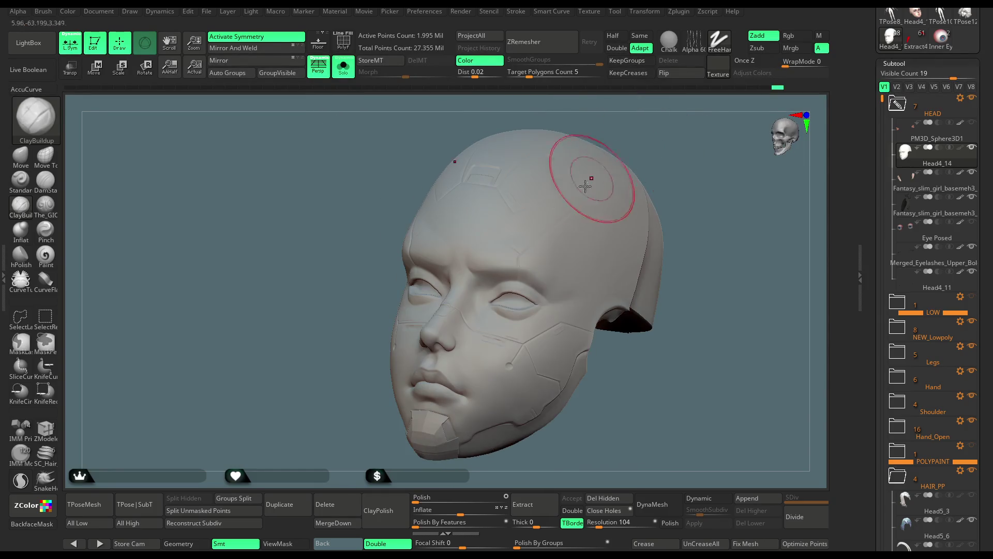
{"action": "mouse_move", "coordinate": [669, 155]}
{"action": "right_mouse_down"}
{"action": "mouse_move", "coordinate": [567, 238]}
{"action": "mouse_move", "coordinate": [609, 227]}
{"action": "right_mouse_up"}
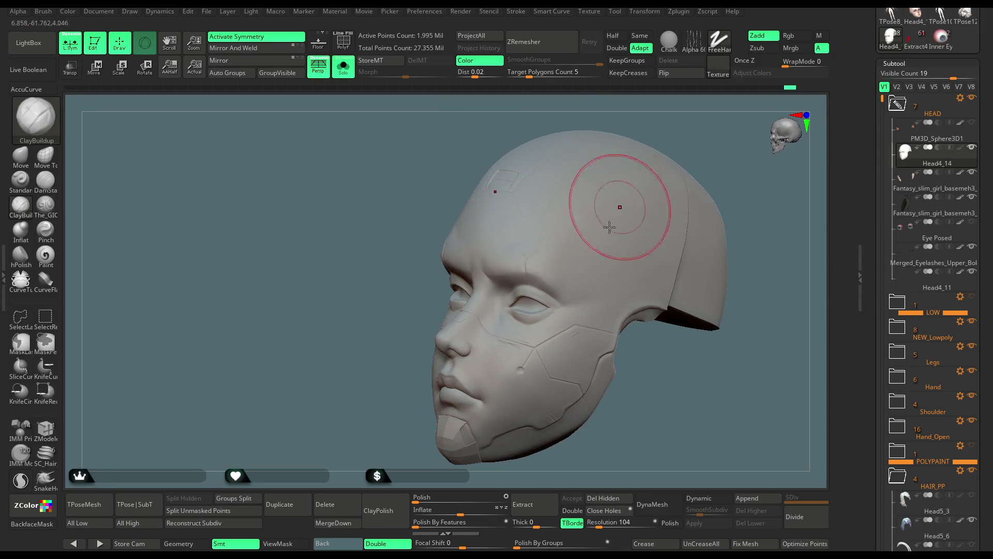
{"action": "mouse_move", "coordinate": [599, 277]}
{"action": "right_mouse_down"}
{"action": "mouse_move", "coordinate": [674, 239]}
{"action": "mouse_move", "coordinate": [639, 247]}
{"action": "mouse_move", "coordinate": [651, 292]}
{"action": "mouse_move", "coordinate": [645, 189]}
{"action": "right_mouse_up"}
Step: Lower Draw Size to about 62 and select the Move brush
{"action": "key", "text": "space"}
{"action": "left_click_drag", "start_coordinate": [696, 182], "coordinate": [687, 181]}
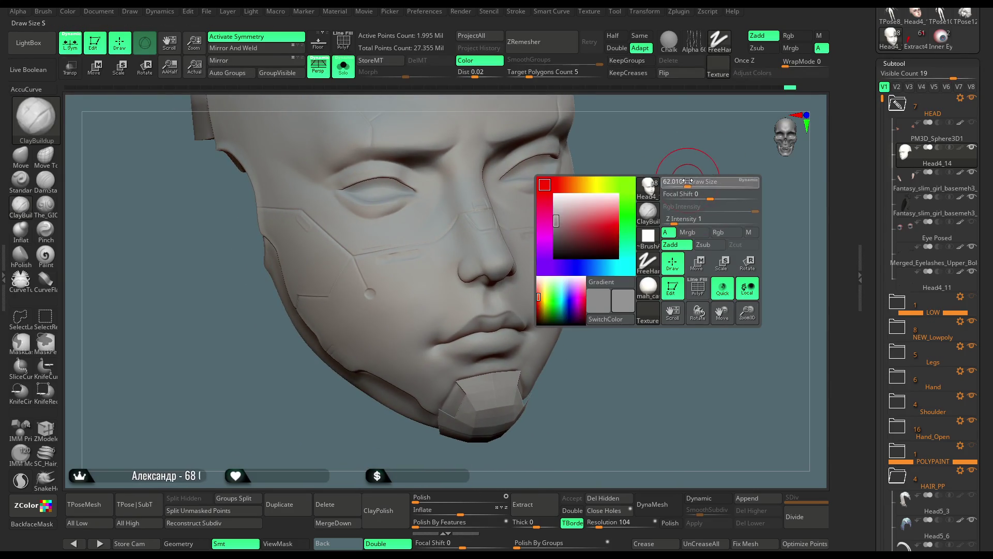
{"action": "left_click", "coordinate": [21, 156]}
{"action": "mouse_move", "coordinate": [169, 175]}
{"action": "right_mouse_down"}
{"action": "mouse_move", "coordinate": [631, 164]}
{"action": "mouse_move", "coordinate": [533, 240]}
{"action": "mouse_move", "coordinate": [599, 232]}
{"action": "mouse_move", "coordinate": [551, 255]}
{"action": "mouse_move", "coordinate": [451, 334]}
{"action": "mouse_move", "coordinate": [437, 362]}
{"action": "mouse_move", "coordinate": [543, 254]}
{"action": "mouse_move", "coordinate": [486, 348]}
{"action": "right_mouse_up"}
Step: Set Focal Shift to 0 and drag the Move brush along the nostril to reshape it
{"action": "key", "text": "space"}
{"action": "key", "text": "Return"}
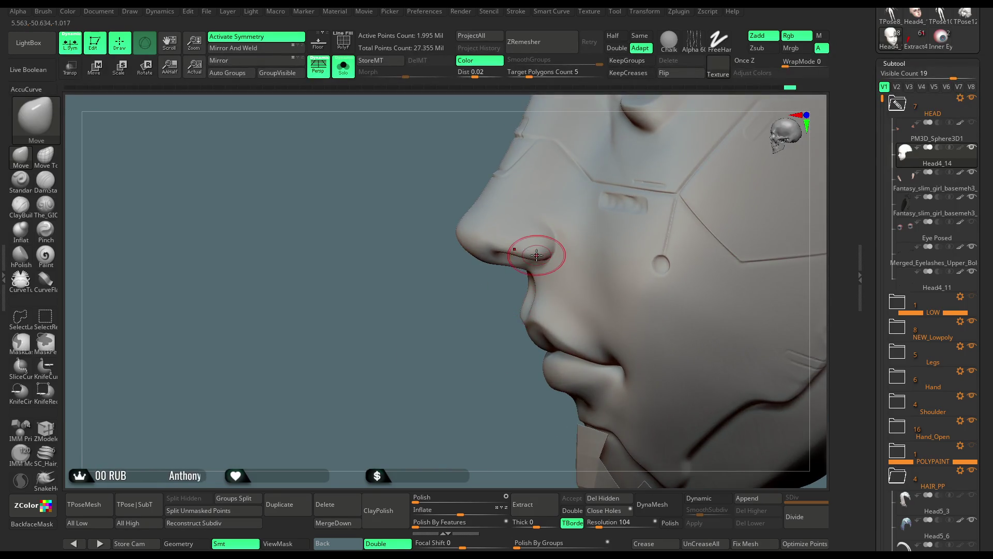
{"action": "mouse_move", "coordinate": [505, 278]}
{"action": "right_mouse_down"}
{"action": "mouse_move", "coordinate": [479, 316]}
{"action": "mouse_move", "coordinate": [628, 231]}
{"action": "mouse_move", "coordinate": [712, 151]}
{"action": "mouse_move", "coordinate": [675, 211]}
{"action": "mouse_move", "coordinate": [669, 244]}
{"action": "right_mouse_up"}
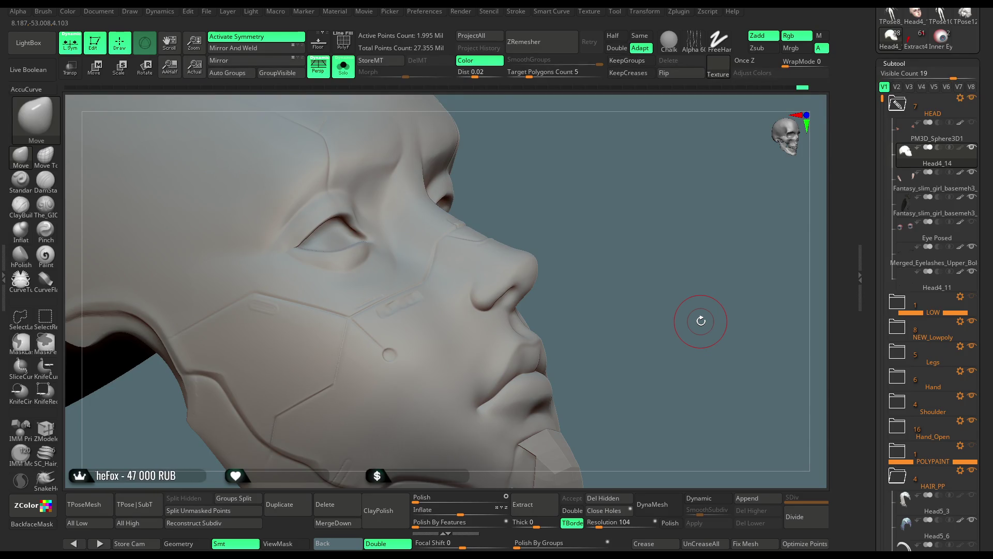
Step: Save the head sculpt project with Ctrl+S
{"action": "left_click", "coordinate": [206, 12]}
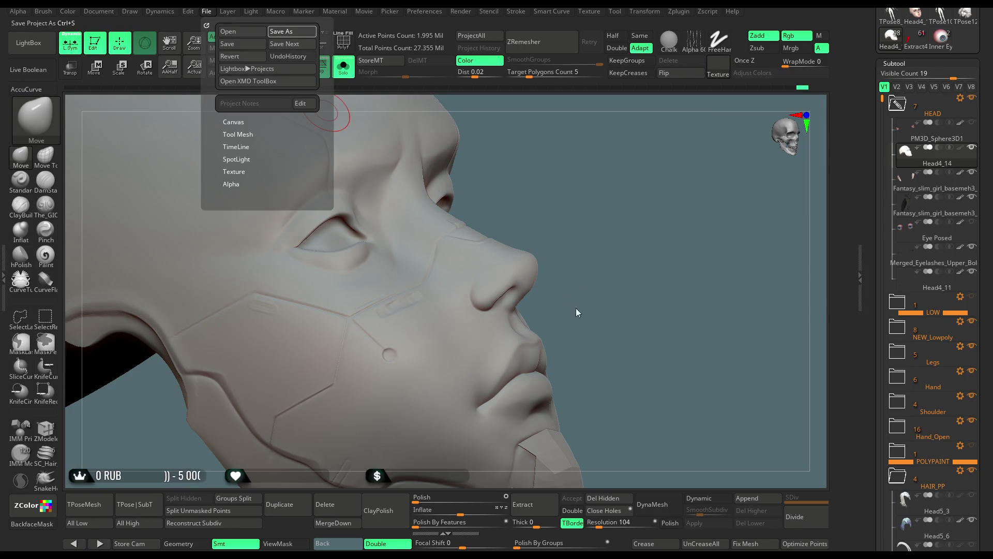
{"action": "key", "text": "ctrl+s"}
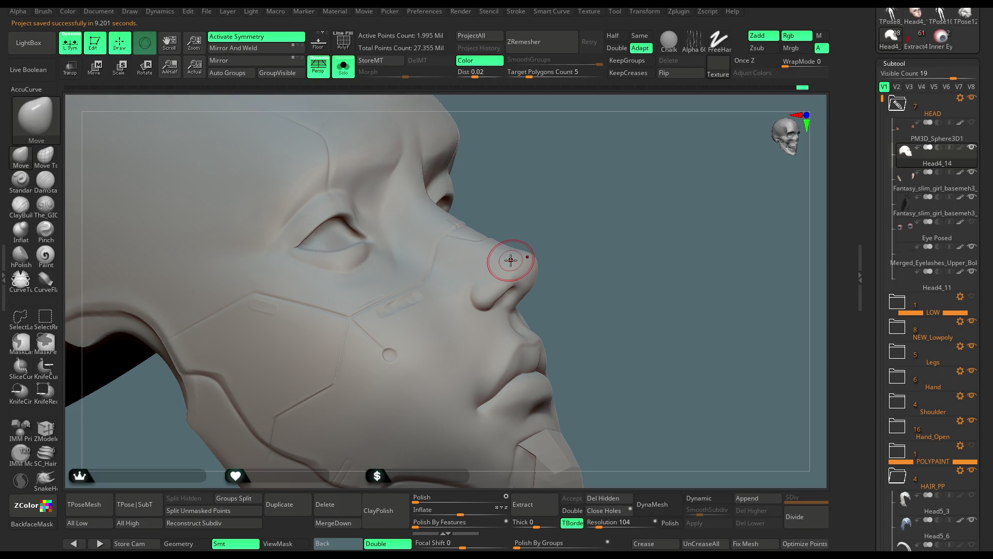
{"action": "left_click_drag", "start_coordinate": [580, 216], "coordinate": [555, 220]}
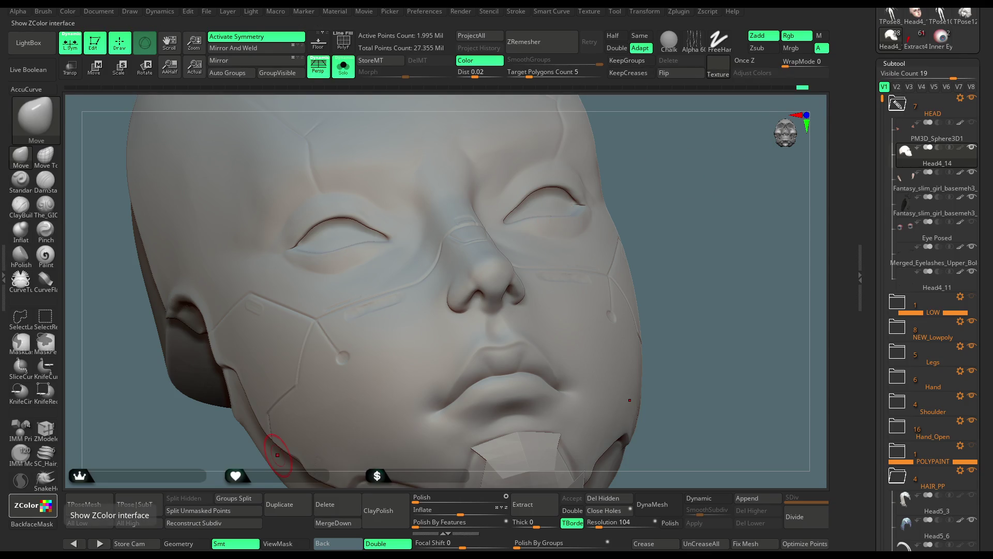
Step: Enlarge the Move brush and pull the upper eyelid into a new shape
{"action": "mouse_move", "coordinate": [657, 197]}
{"action": "left_mouse_down"}
{"action": "mouse_move", "coordinate": [676, 209]}
{"action": "mouse_move", "coordinate": [667, 262]}
{"action": "mouse_move", "coordinate": [641, 211]}
{"action": "mouse_move", "coordinate": [640, 232]}
{"action": "mouse_move", "coordinate": [656, 204]}
{"action": "mouse_move", "coordinate": [637, 228]}
{"action": "left_mouse_up"}
{"action": "key", "text": "space"}
{"action": "key", "text": "space"}
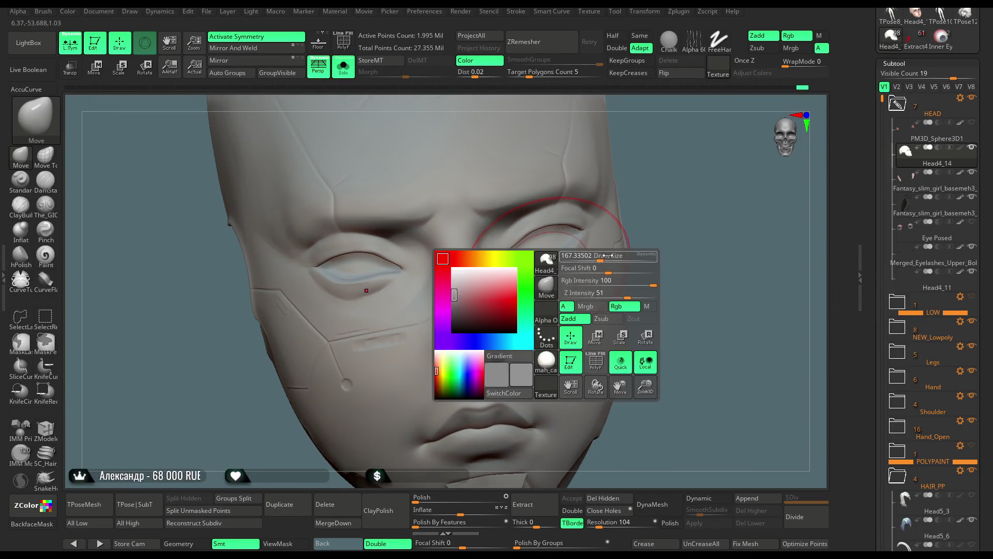
{"action": "mouse_move", "coordinate": [586, 231]}
{"action": "left_mouse_down"}
{"action": "mouse_move", "coordinate": [505, 261]}
{"action": "mouse_move", "coordinate": [515, 262]}
{"action": "left_mouse_up"}
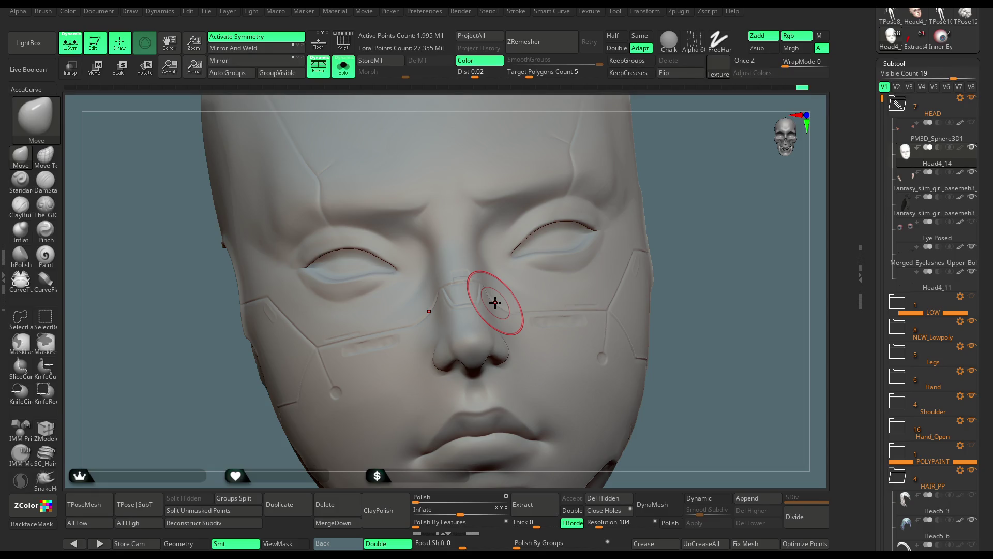
{"action": "mouse_move", "coordinate": [653, 187]}
{"action": "left_mouse_down"}
{"action": "mouse_move", "coordinate": [690, 173]}
{"action": "mouse_move", "coordinate": [644, 162]}
{"action": "left_mouse_up"}
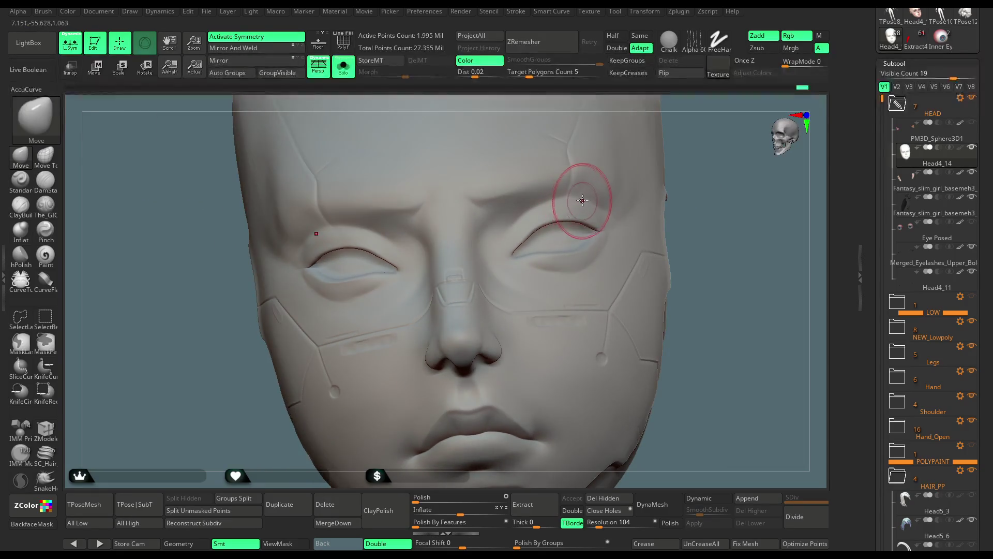
{"action": "mouse_move", "coordinate": [702, 156]}
{"action": "left_mouse_down"}
{"action": "mouse_move", "coordinate": [680, 143]}
{"action": "mouse_move", "coordinate": [700, 153]}
{"action": "mouse_move", "coordinate": [668, 155]}
{"action": "left_mouse_up"}
Step: Review the eyelids and brows from several angles, then pick The_GIO carving brush
{"action": "key", "text": "space"}
{"action": "mouse_move", "coordinate": [605, 194]}
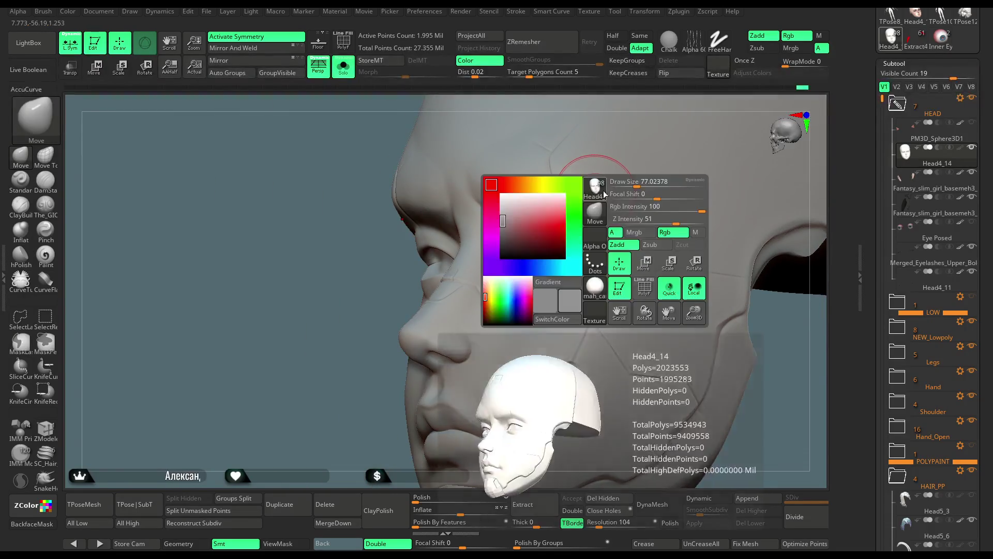
{"action": "mouse_move", "coordinate": [344, 350]}
{"action": "left_mouse_down"}
{"action": "mouse_move", "coordinate": [361, 364]}
{"action": "mouse_move", "coordinate": [517, 189]}
{"action": "left_mouse_up"}
{"action": "mouse_move", "coordinate": [717, 181]}
{"action": "left_mouse_down"}
{"action": "mouse_move", "coordinate": [737, 208]}
{"action": "mouse_move", "coordinate": [598, 225]}
{"action": "left_mouse_up"}
{"action": "left_click_drag", "start_coordinate": [675, 155], "coordinate": [595, 138]}
{"action": "key", "text": "space"}
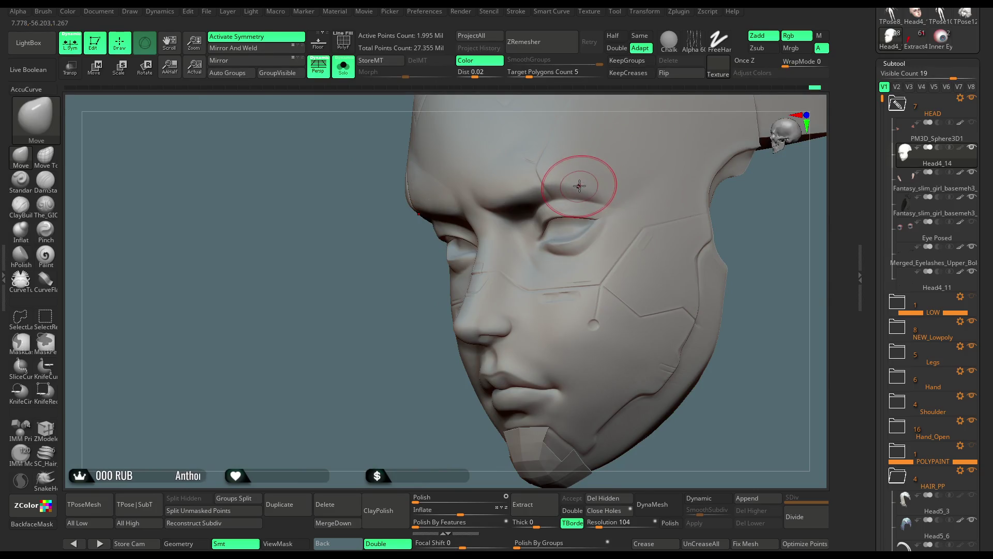
{"action": "mouse_move", "coordinate": [410, 380]}
{"action": "left_mouse_down"}
{"action": "mouse_move", "coordinate": [683, 145]}
{"action": "mouse_move", "coordinate": [655, 132]}
{"action": "left_mouse_up"}
{"action": "left_click", "coordinate": [45, 204]}
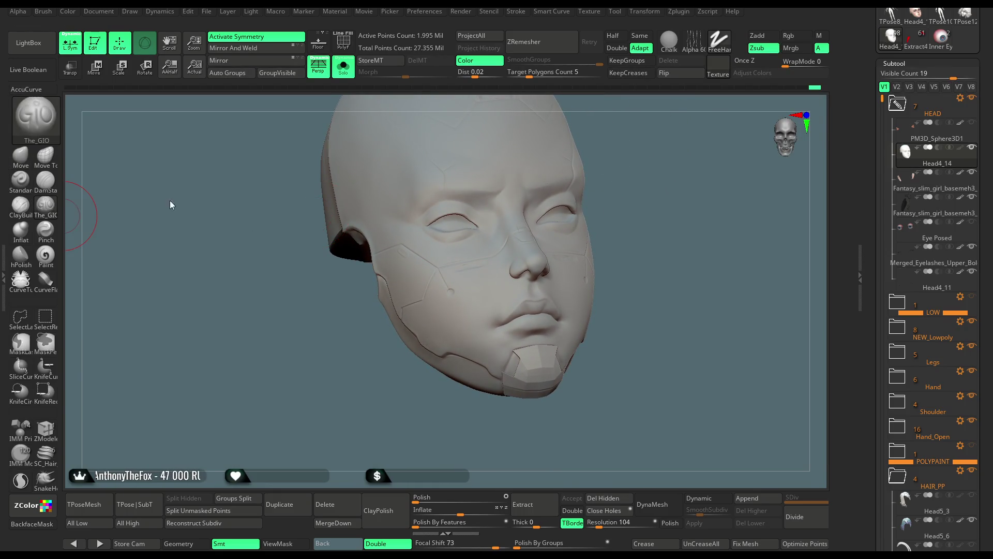
Step: Carve the temples and outer eye corners with The_GIO in Zsub at size about 120
{"action": "mouse_move", "coordinate": [170, 200]}
{"action": "left_mouse_down", "text": "alt"}
{"action": "mouse_move", "coordinate": [650, 146]}
{"action": "mouse_move", "coordinate": [483, 195]}
{"action": "left_mouse_up", "text": "alt"}
{"action": "key", "text": "space"}
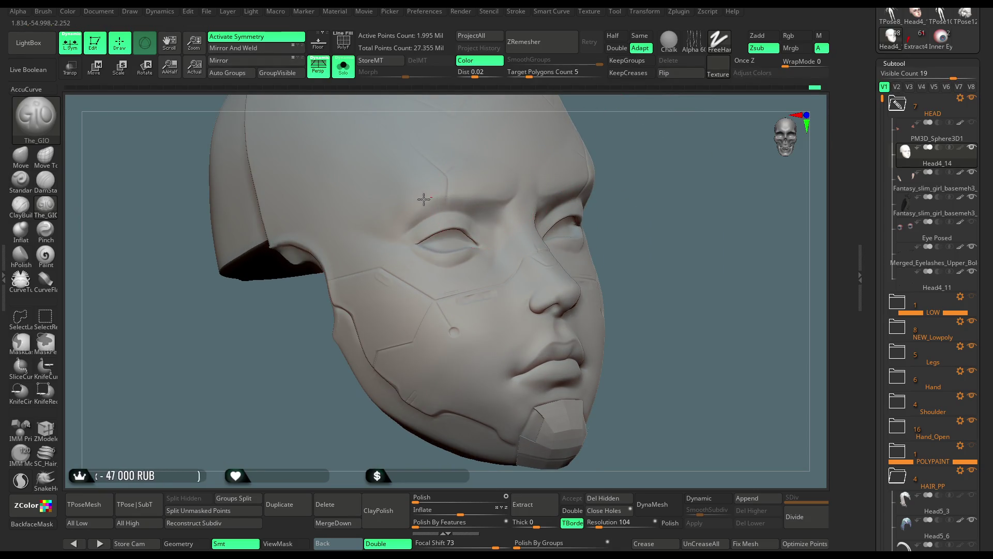
{"action": "left_click_drag", "start_coordinate": [626, 136], "coordinate": [425, 213]}
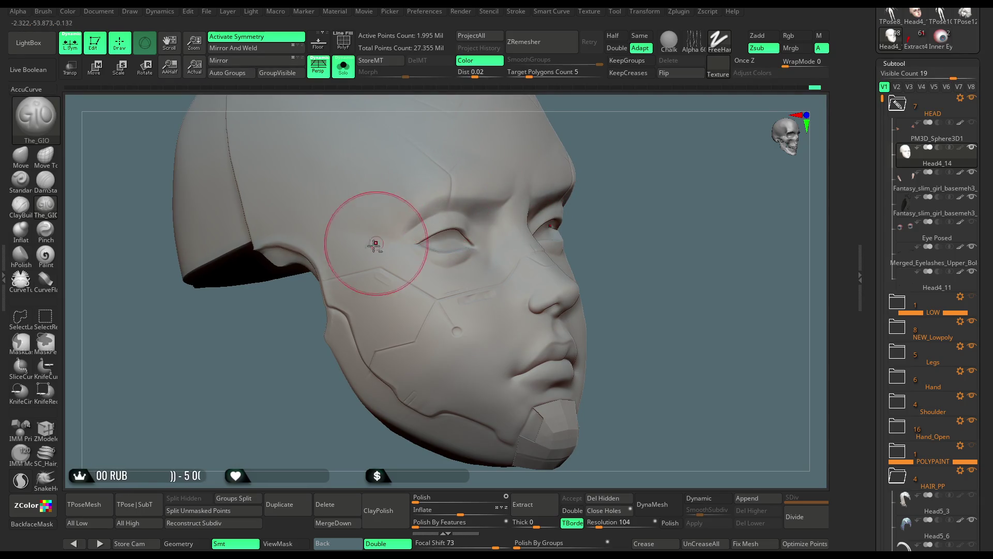
{"action": "mouse_move", "coordinate": [630, 195]}
{"action": "left_mouse_down"}
{"action": "mouse_move", "coordinate": [627, 142]}
{"action": "mouse_move", "coordinate": [602, 153]}
{"action": "mouse_move", "coordinate": [514, 243]}
{"action": "left_mouse_up"}
{"action": "mouse_move", "coordinate": [667, 217]}
{"action": "left_mouse_down"}
{"action": "mouse_move", "coordinate": [588, 151]}
{"action": "mouse_move", "coordinate": [608, 157]}
{"action": "mouse_move", "coordinate": [421, 222]}
{"action": "left_mouse_up"}
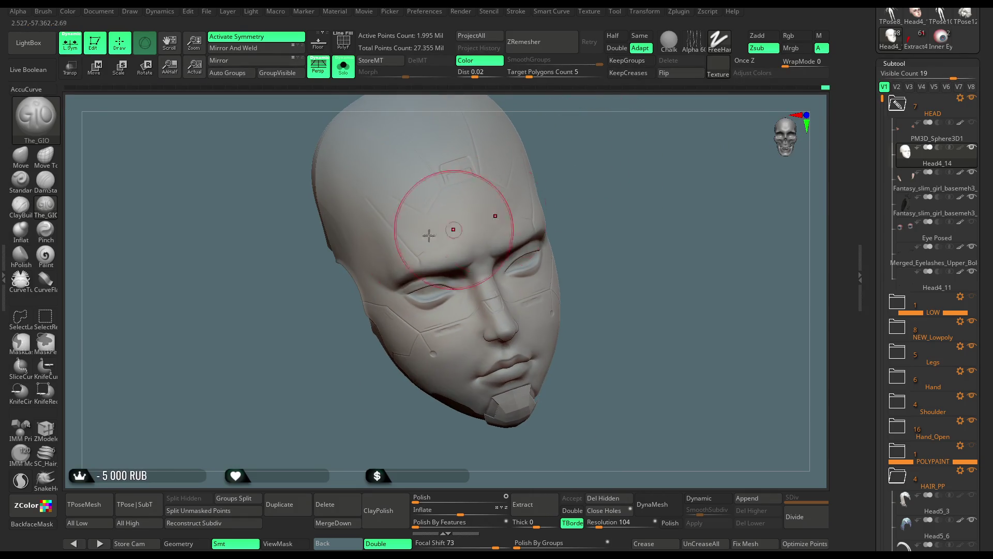
{"action": "key", "text": "space"}
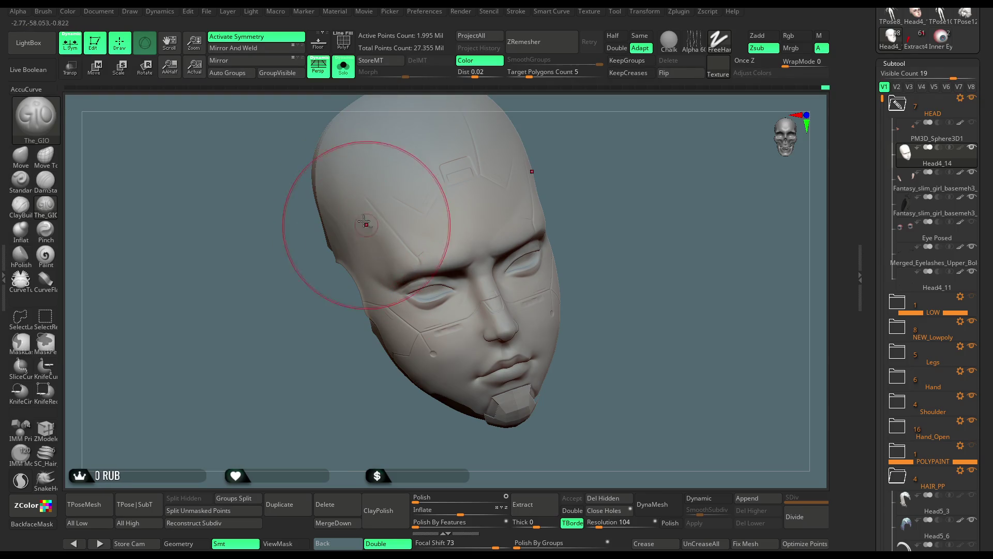
{"action": "mouse_move", "coordinate": [567, 176]}
{"action": "left_mouse_down"}
{"action": "mouse_move", "coordinate": [592, 151]}
{"action": "mouse_move", "coordinate": [576, 126]}
{"action": "mouse_move", "coordinate": [569, 148]}
{"action": "left_mouse_up"}
{"action": "key", "text": "ctrl"}
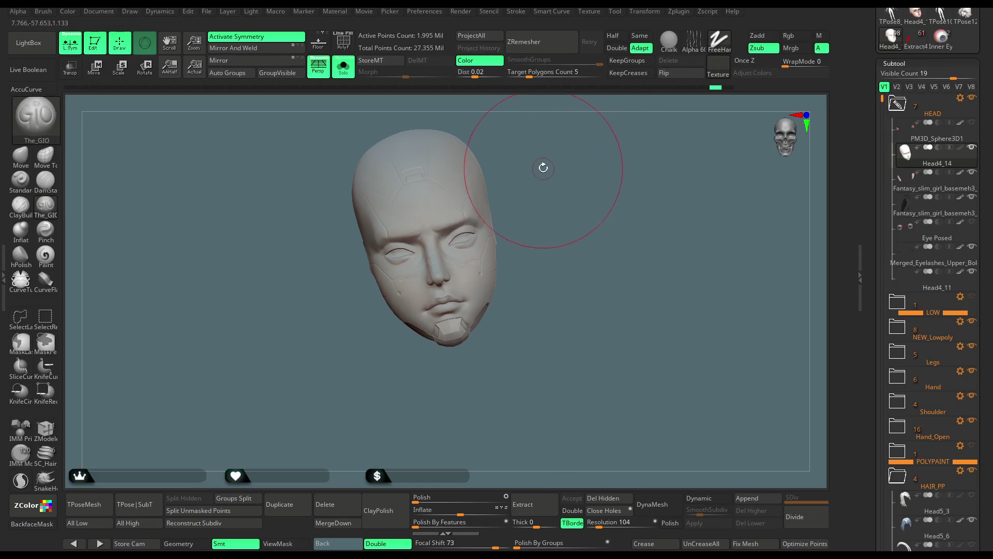
{"action": "key", "text": "space"}
{"action": "mouse_move", "coordinate": [574, 158]}
{"action": "left_mouse_down"}
{"action": "mouse_move", "coordinate": [590, 158]}
{"action": "mouse_move", "coordinate": [547, 191]}
{"action": "left_mouse_up"}
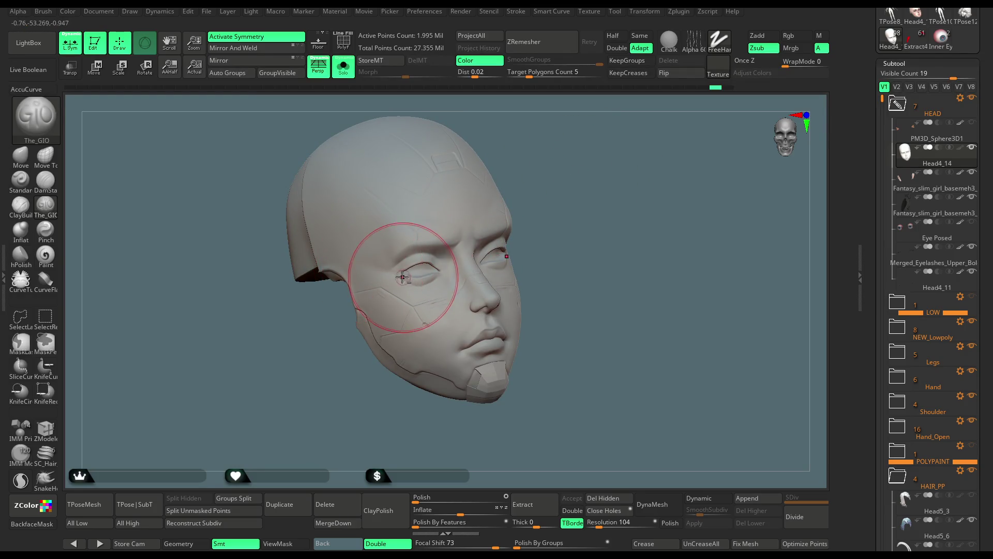
{"action": "mouse_move", "coordinate": [550, 203]}
{"action": "left_mouse_down"}
{"action": "mouse_move", "coordinate": [536, 190]}
{"action": "mouse_move", "coordinate": [569, 163]}
{"action": "left_mouse_up"}
{"action": "left_click", "coordinate": [21, 204]}
Step: Build up the temples and forehead sides with ClayBuildup in Zadd, Focal Shift 0
{"action": "key", "text": "space"}
{"action": "left_click_drag", "start_coordinate": [636, 290], "coordinate": [673, 279]}
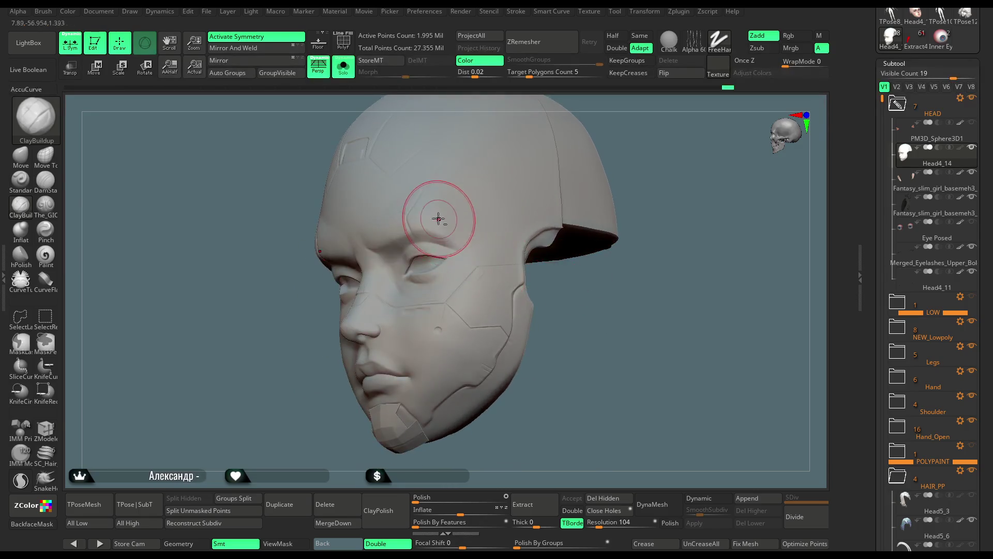
{"action": "left_click_drag", "start_coordinate": [589, 164], "coordinate": [447, 206]}
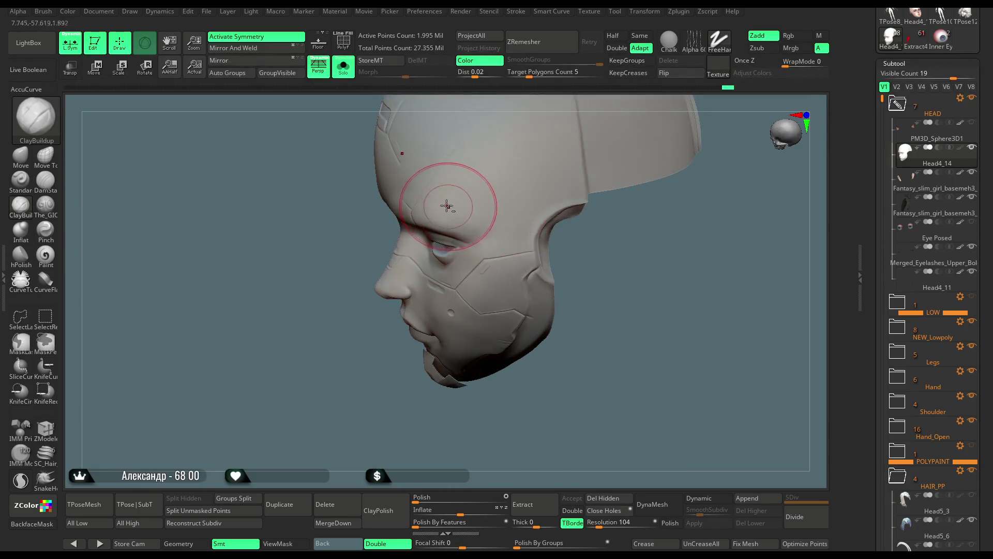
{"action": "left_click_drag", "start_coordinate": [609, 249], "coordinate": [441, 208]}
{"action": "mouse_move", "coordinate": [394, 399]}
{"action": "left_mouse_down"}
{"action": "mouse_move", "coordinate": [550, 295]}
{"action": "mouse_move", "coordinate": [577, 206]}
{"action": "mouse_move", "coordinate": [570, 175]}
{"action": "mouse_move", "coordinate": [619, 187]}
{"action": "mouse_move", "coordinate": [466, 228]}
{"action": "mouse_move", "coordinate": [504, 226]}
{"action": "left_mouse_up"}
{"action": "key", "text": "space"}
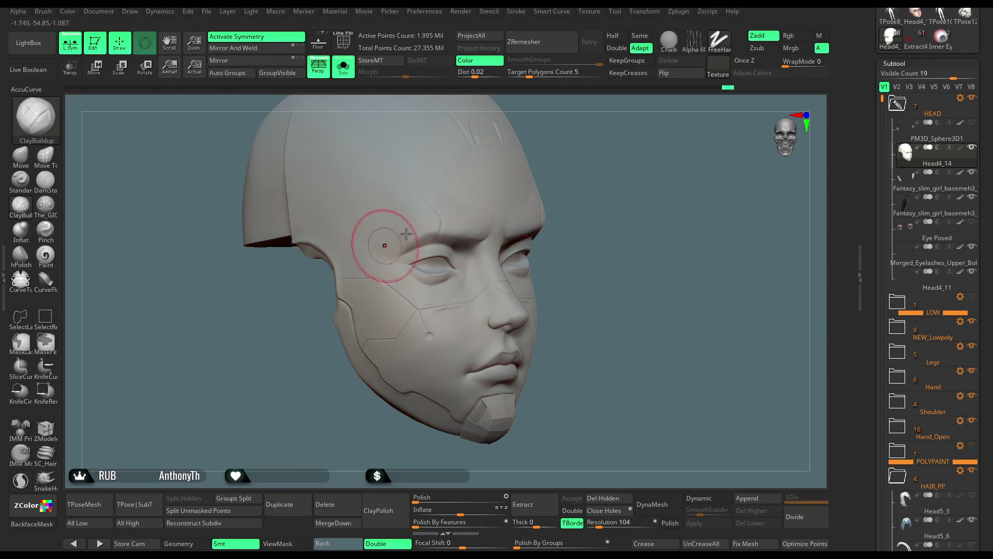
{"action": "left_click_drag", "start_coordinate": [377, 233], "coordinate": [404, 206]}
{"action": "left_click_drag", "start_coordinate": [428, 246], "coordinate": [473, 238]}
{"action": "left_click_drag", "start_coordinate": [517, 261], "coordinate": [477, 228]}
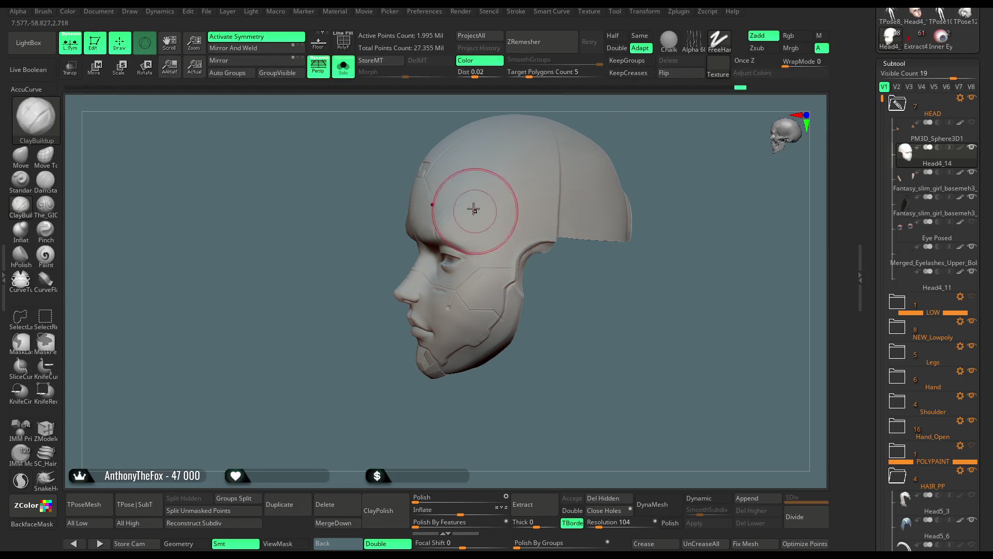
Step: Shift-smooth the built-up temples and forehead sides
{"action": "key", "text": "shift"}
{"action": "mouse_move", "coordinate": [561, 279]}
{"action": "left_mouse_down"}
{"action": "mouse_move", "coordinate": [570, 287]}
{"action": "mouse_move", "coordinate": [575, 228]}
{"action": "mouse_move", "coordinate": [581, 240]}
{"action": "mouse_move", "coordinate": [553, 235]}
{"action": "mouse_move", "coordinate": [570, 265]}
{"action": "mouse_move", "coordinate": [562, 256]}
{"action": "left_mouse_up"}
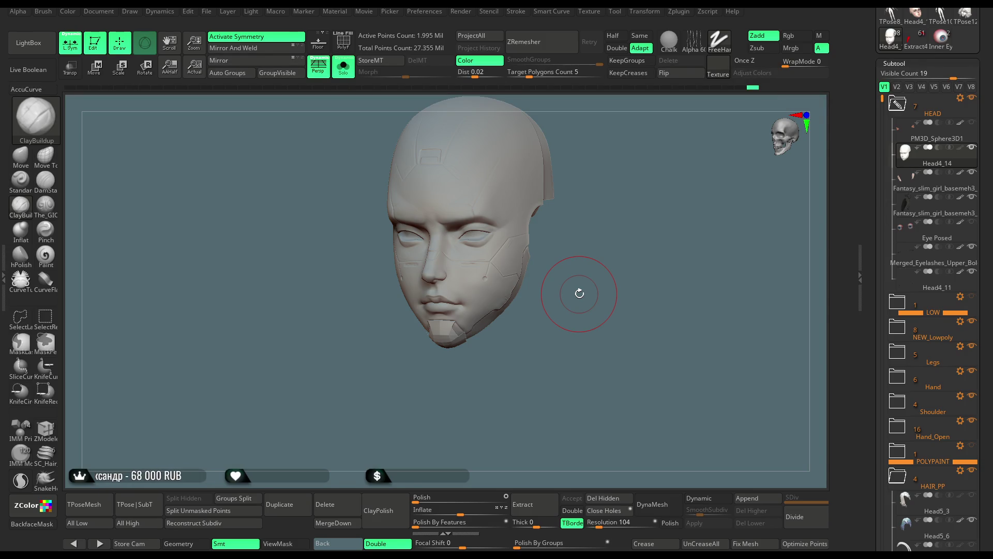
{"action": "mouse_move", "coordinate": [548, 284]}
{"action": "left_mouse_down"}
{"action": "mouse_move", "coordinate": [592, 270]}
{"action": "mouse_move", "coordinate": [585, 324]}
{"action": "mouse_move", "coordinate": [654, 151]}
{"action": "mouse_move", "coordinate": [636, 215]}
{"action": "mouse_move", "coordinate": [654, 206]}
{"action": "mouse_move", "coordinate": [612, 195]}
{"action": "mouse_move", "coordinate": [631, 207]}
{"action": "mouse_move", "coordinate": [649, 197]}
{"action": "left_mouse_up"}
Step: Select the Standard brush, adjust its Draw Size, and sharpen the lip line
{"action": "left_click", "coordinate": [20, 179]}
{"action": "key", "text": "space"}
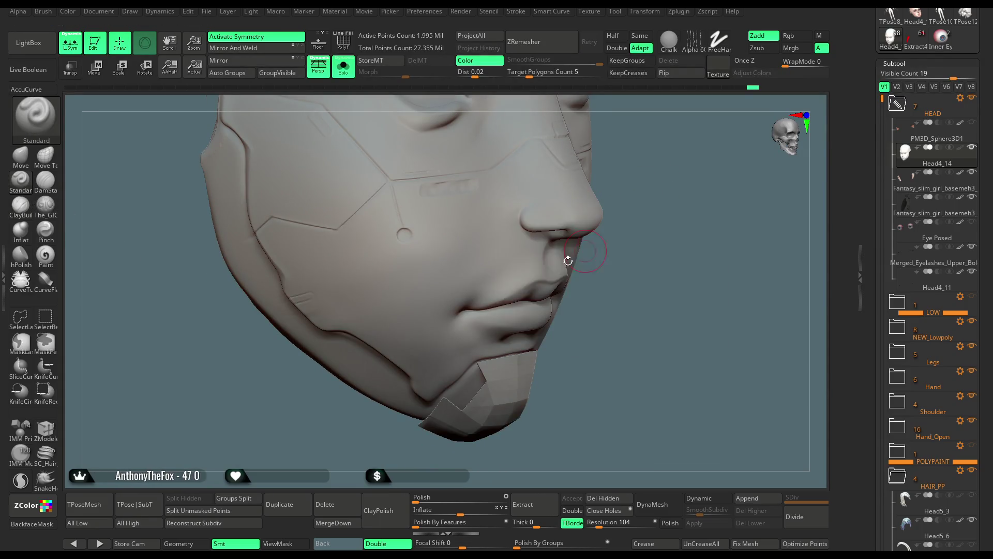
{"action": "mouse_move", "coordinate": [586, 249]}
{"action": "left_mouse_down"}
{"action": "mouse_move", "coordinate": [643, 269]}
{"action": "mouse_move", "coordinate": [581, 262]}
{"action": "left_mouse_up"}
{"action": "key", "text": "space"}
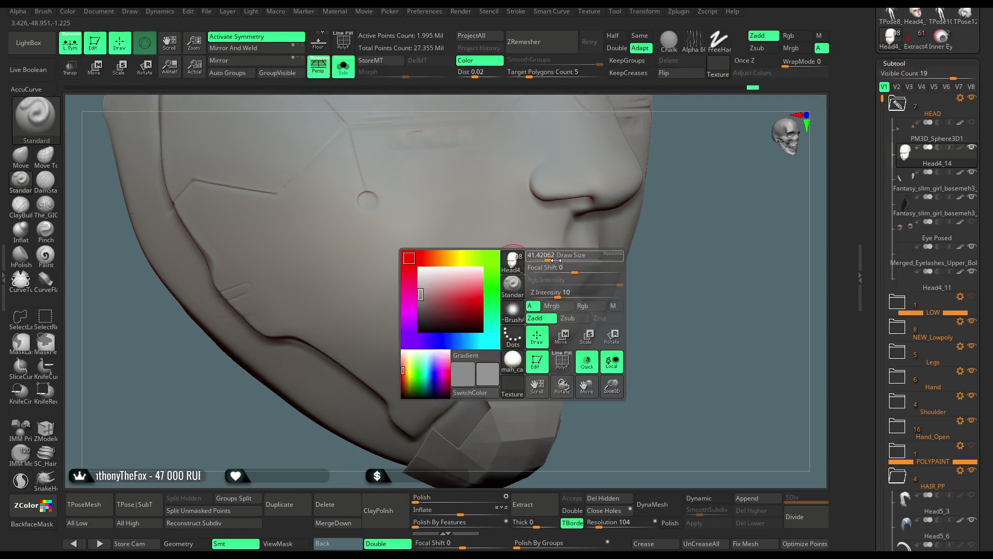
{"action": "left_click_drag", "start_coordinate": [665, 228], "coordinate": [641, 238]}
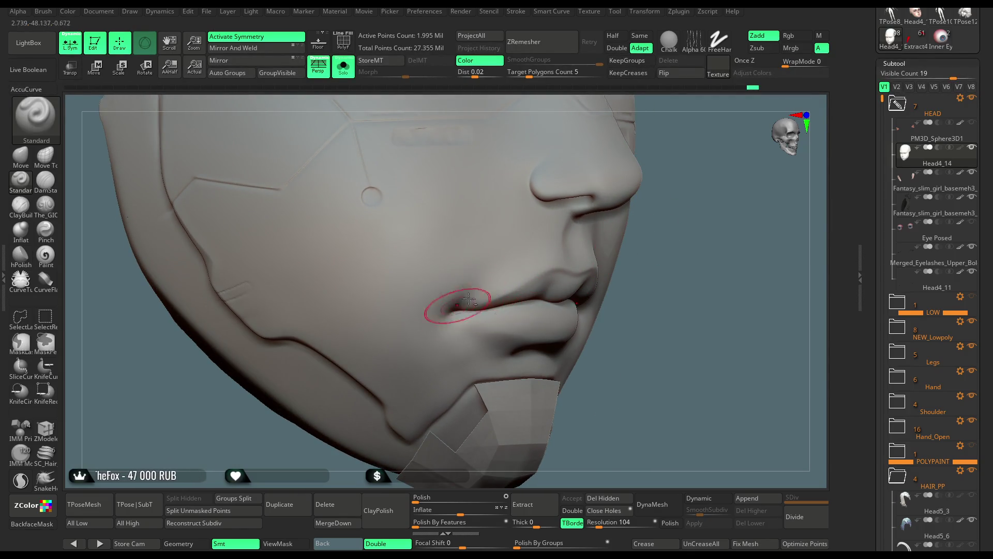
{"action": "mouse_move", "coordinate": [417, 350]}
{"action": "left_mouse_down"}
{"action": "mouse_move", "coordinate": [679, 231]}
{"action": "mouse_move", "coordinate": [527, 269]}
{"action": "left_mouse_up"}
{"action": "mouse_move", "coordinate": [431, 384]}
{"action": "left_mouse_down"}
{"action": "mouse_move", "coordinate": [440, 410]}
{"action": "mouse_move", "coordinate": [526, 280]}
{"action": "left_mouse_up"}
{"action": "mouse_move", "coordinate": [442, 413]}
{"action": "left_mouse_down"}
{"action": "mouse_move", "coordinate": [413, 381]}
{"action": "mouse_move", "coordinate": [570, 273]}
{"action": "left_mouse_up"}
{"action": "mouse_move", "coordinate": [608, 444]}
{"action": "left_mouse_down"}
{"action": "mouse_move", "coordinate": [625, 333]}
{"action": "mouse_move", "coordinate": [475, 277]}
{"action": "left_mouse_up"}
{"action": "left_click_drag", "start_coordinate": [599, 264], "coordinate": [472, 277]}
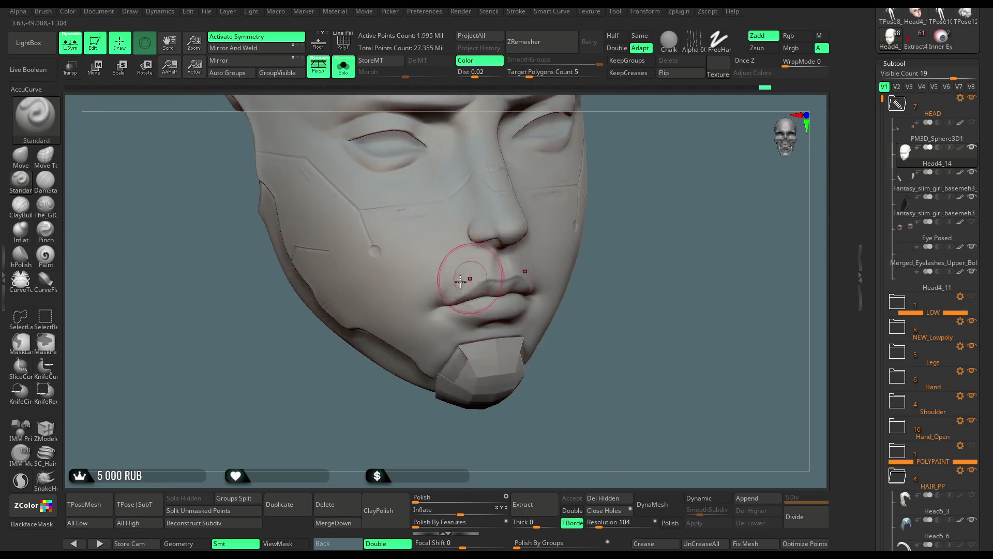
{"action": "mouse_move", "coordinate": [538, 289]}
{"action": "left_mouse_down"}
{"action": "mouse_move", "coordinate": [600, 246]}
{"action": "mouse_move", "coordinate": [581, 259]}
{"action": "mouse_move", "coordinate": [566, 215]}
{"action": "mouse_move", "coordinate": [594, 266]}
{"action": "mouse_move", "coordinate": [574, 268]}
{"action": "mouse_move", "coordinate": [552, 308]}
{"action": "mouse_move", "coordinate": [521, 288]}
{"action": "mouse_move", "coordinate": [533, 274]}
{"action": "mouse_move", "coordinate": [485, 269]}
{"action": "left_mouse_up"}
Step: Resize the brush and sharpen the mouth corners, checking from front and side
{"action": "key", "text": "space"}
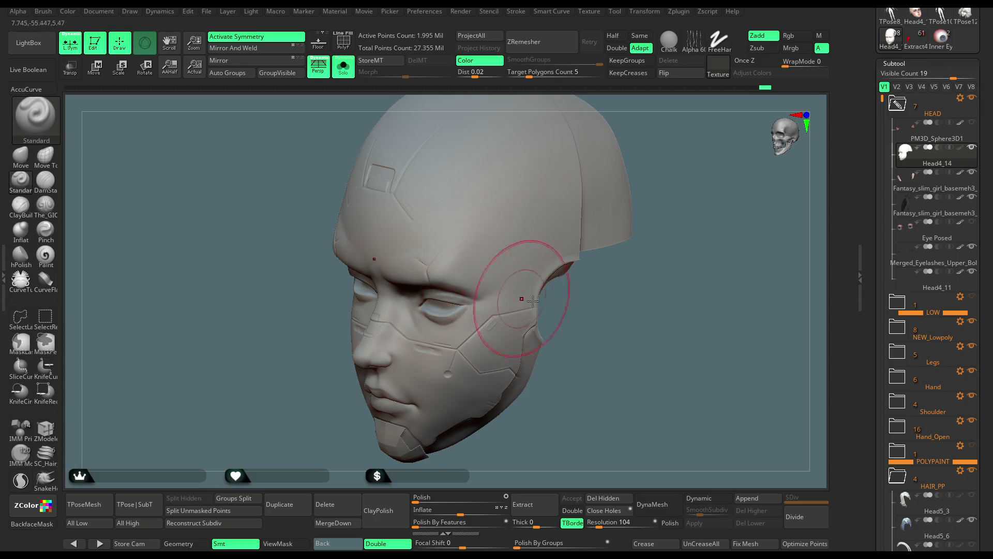
{"action": "left_click_drag", "start_coordinate": [533, 300], "coordinate": [501, 297]}
{"action": "left_click_drag", "start_coordinate": [583, 331], "coordinate": [525, 283]}
{"action": "mouse_move", "coordinate": [581, 316]}
{"action": "left_mouse_down"}
{"action": "mouse_move", "coordinate": [548, 295]}
{"action": "mouse_move", "coordinate": [579, 270]}
{"action": "left_mouse_up"}
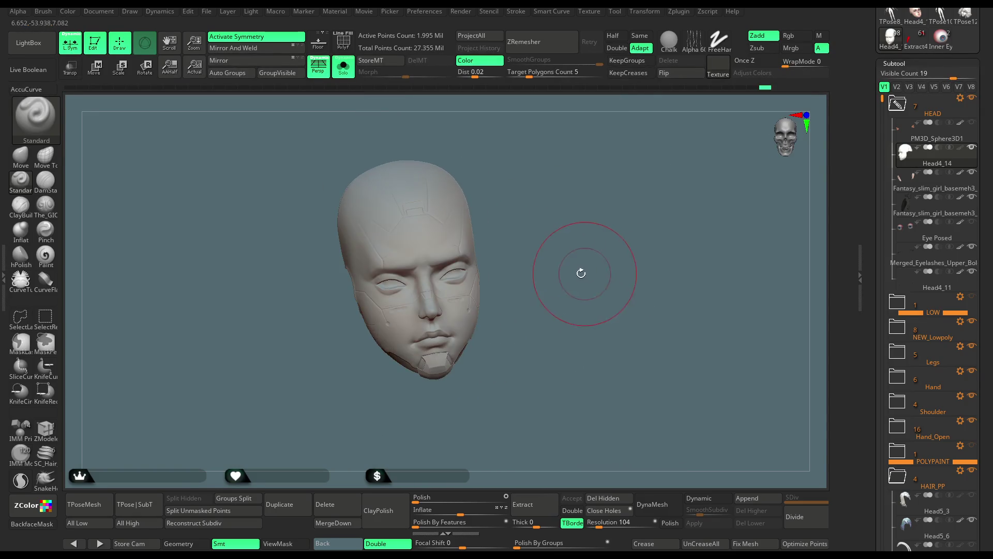
Step: Turn the full figure to face the camera, then Solo the head subtool so only the grey-clay head shows
{"action": "left_click", "coordinate": [346, 74]}
{"action": "left_click_drag", "start_coordinate": [570, 200], "coordinate": [571, 206]}
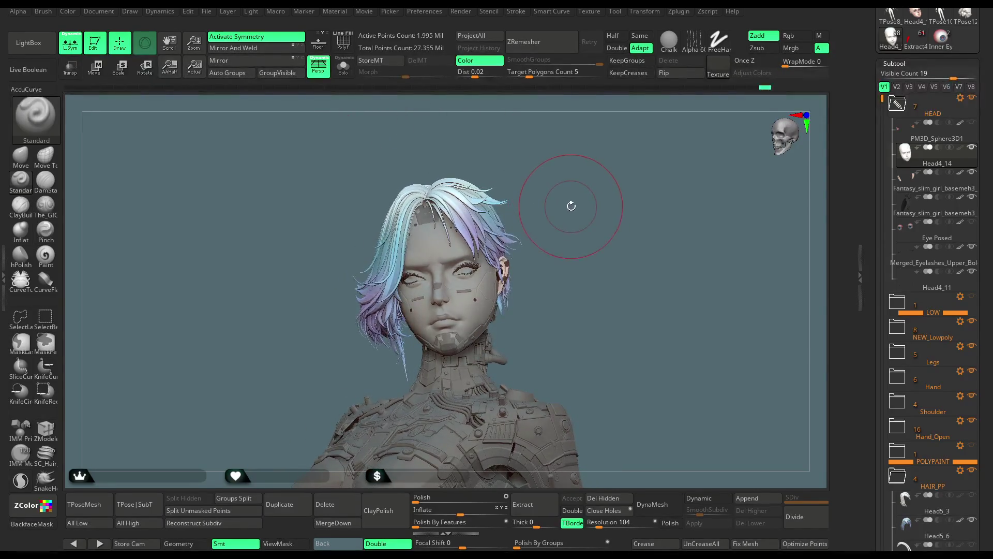
{"action": "scroll", "coordinate": [570, 214], "scroll_direction": "up", "scroll_amount": 10}
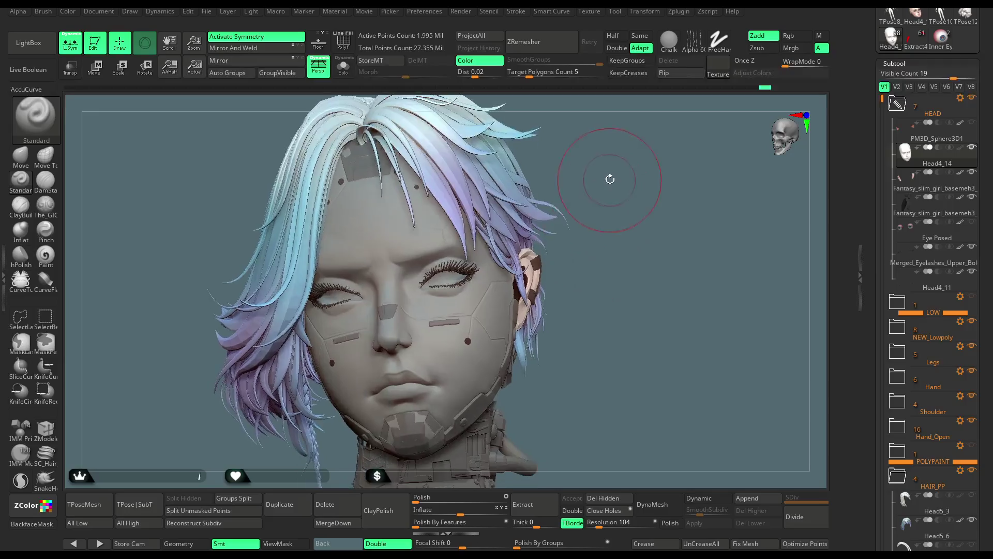
{"action": "scroll", "coordinate": [618, 182], "scroll_direction": "down", "scroll_amount": 10}
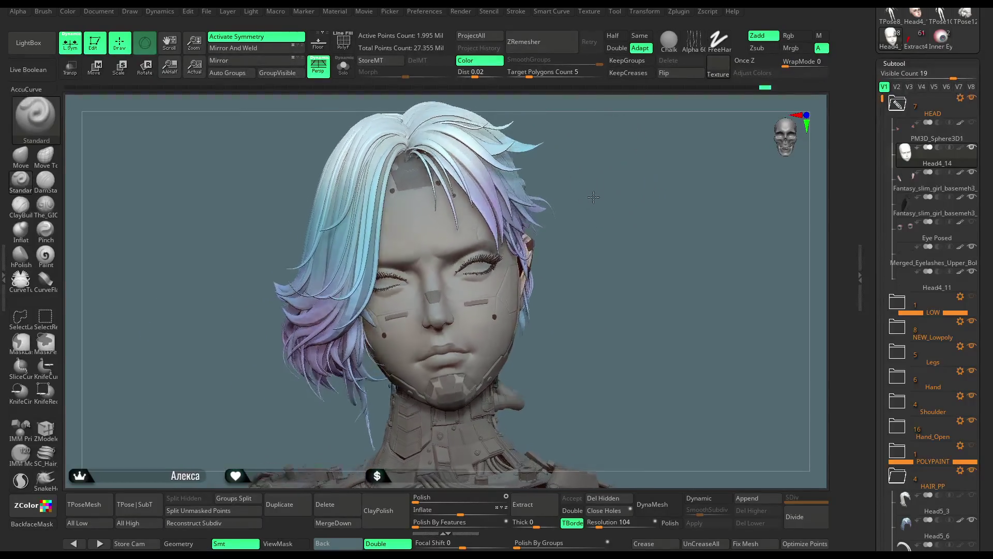
{"action": "mouse_move", "coordinate": [589, 211]}
{"action": "left_mouse_down"}
{"action": "mouse_move", "coordinate": [567, 217]}
{"action": "mouse_move", "coordinate": [602, 217]}
{"action": "left_mouse_up"}
{"action": "scroll", "coordinate": [605, 224], "scroll_direction": "up", "scroll_amount": 6}
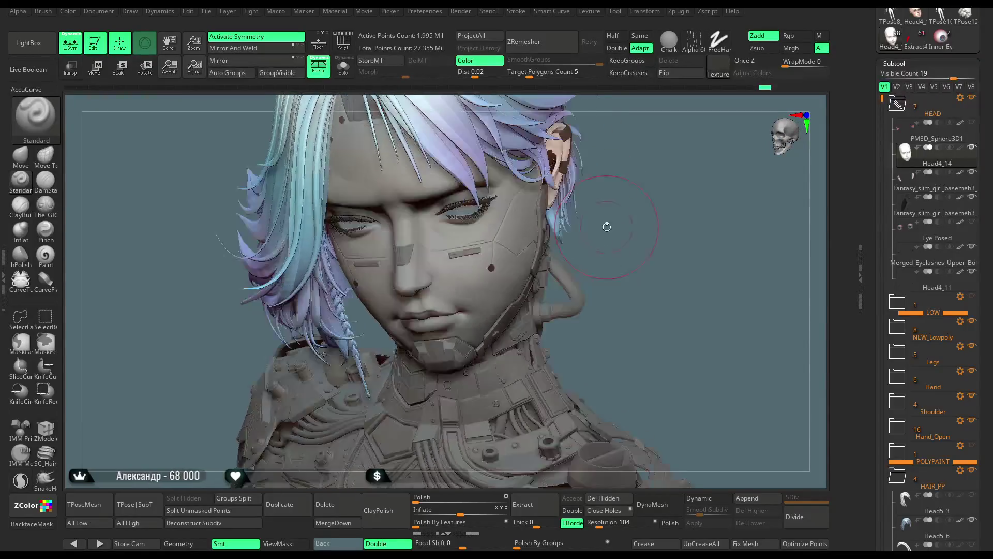
{"action": "mouse_move", "coordinate": [498, 290]}
{"action": "right_mouse_down"}
{"action": "mouse_move", "coordinate": [632, 193]}
{"action": "mouse_move", "coordinate": [615, 201]}
{"action": "mouse_move", "coordinate": [621, 187]}
{"action": "mouse_move", "coordinate": [608, 226]}
{"action": "mouse_move", "coordinate": [673, 220]}
{"action": "mouse_move", "coordinate": [589, 238]}
{"action": "right_mouse_up"}
{"action": "right_click", "coordinate": [632, 192]}
{"action": "left_click", "coordinate": [343, 66]}
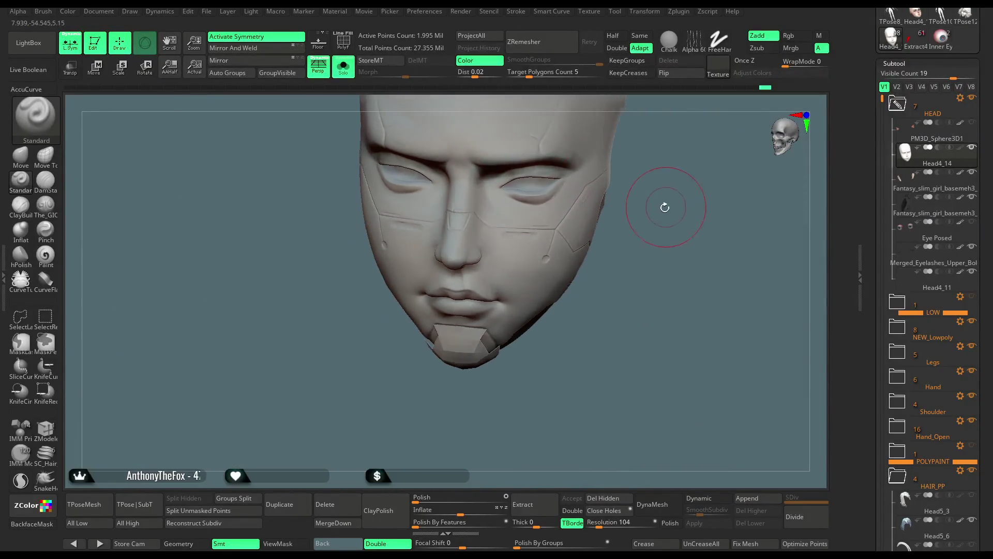
Step: Switch to the ClayBuildup brush and shrink its Draw Size for working on the lips
{"action": "right_click_drag", "start_coordinate": [670, 192], "coordinate": [680, 246]}
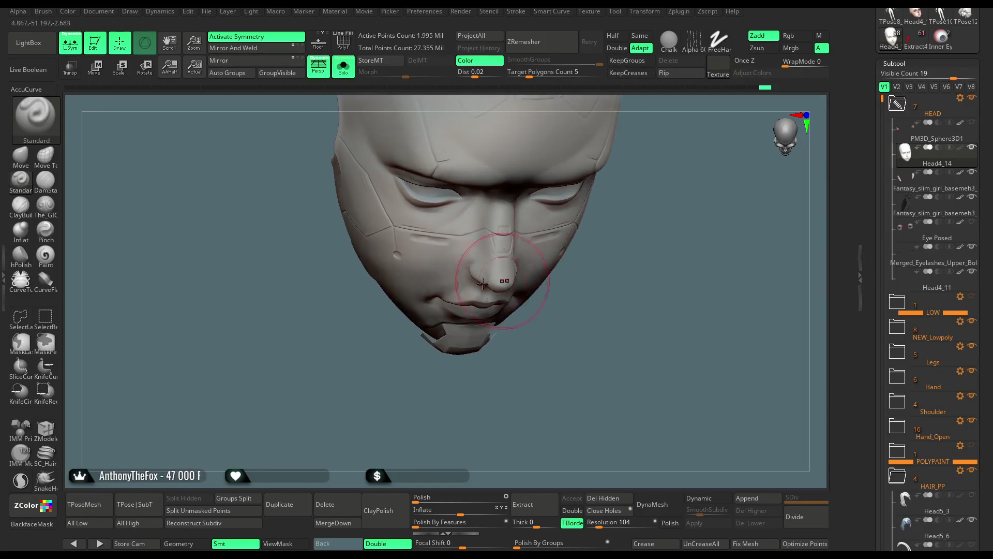
{"action": "key", "text": "space"}
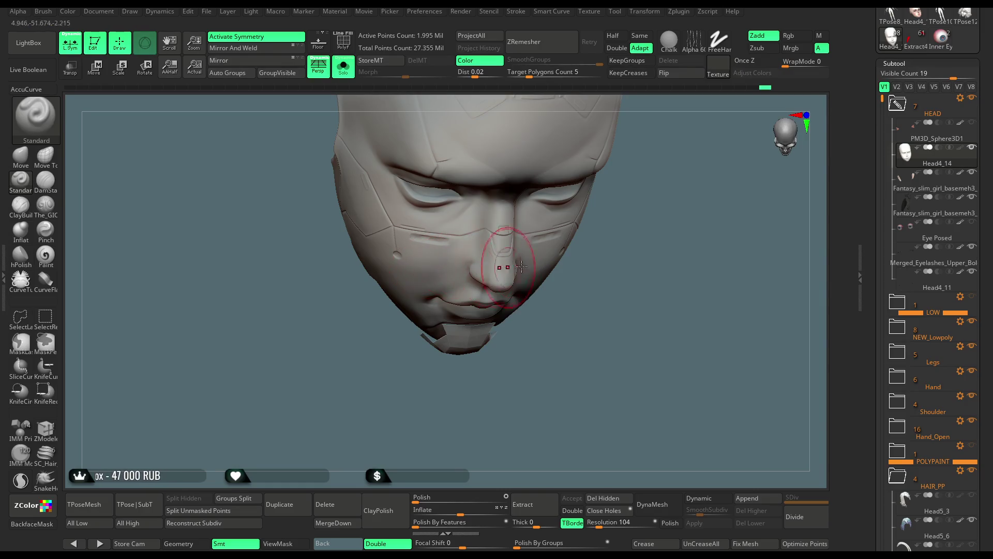
{"action": "right_click_drag", "start_coordinate": [428, 268], "coordinate": [429, 274], "text": "shift"}
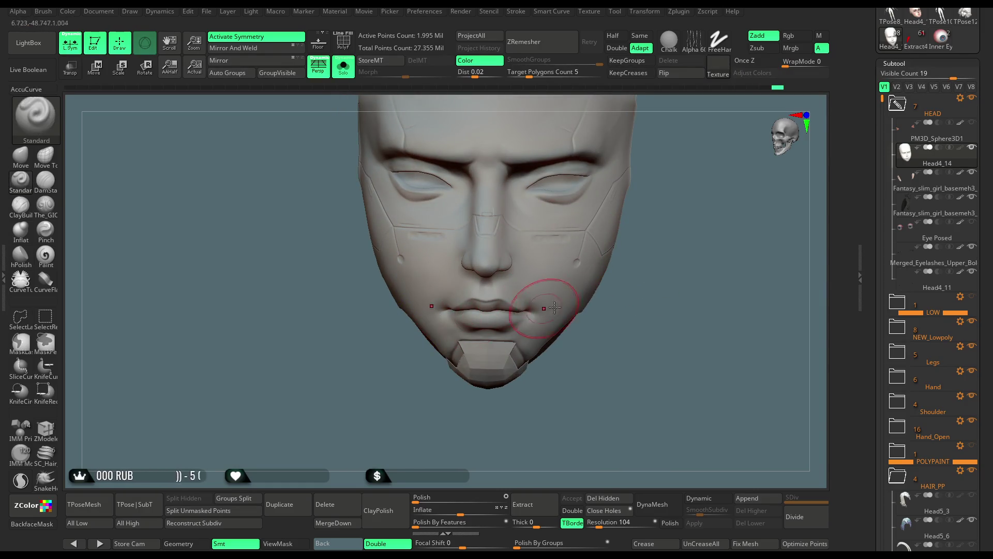
{"action": "left_click_drag", "start_coordinate": [653, 284], "coordinate": [661, 271]}
{"action": "left_click_drag", "start_coordinate": [719, 281], "coordinate": [645, 297]}
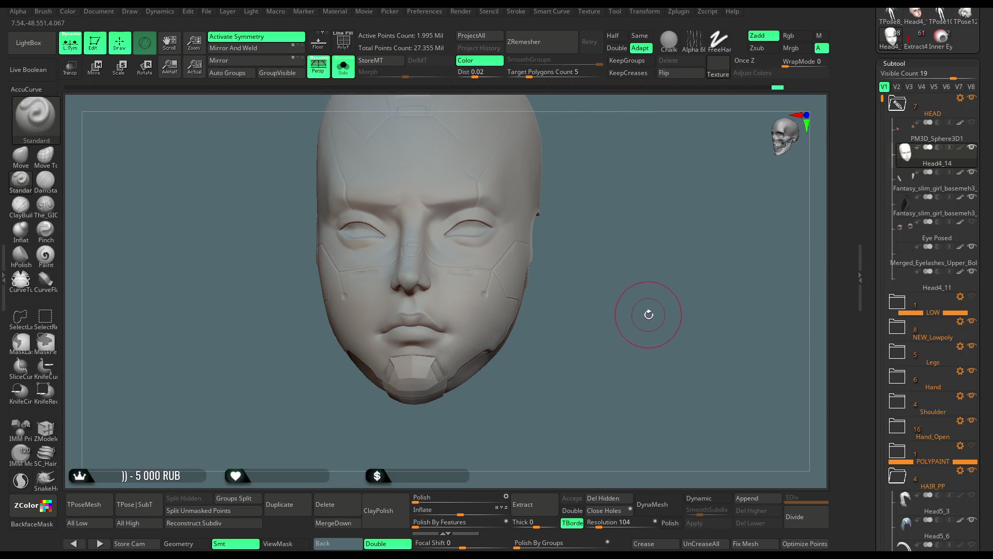
{"action": "mouse_move", "coordinate": [632, 290]}
{"action": "left_mouse_down"}
{"action": "mouse_move", "coordinate": [644, 308]}
{"action": "mouse_move", "coordinate": [634, 299]}
{"action": "left_mouse_up"}
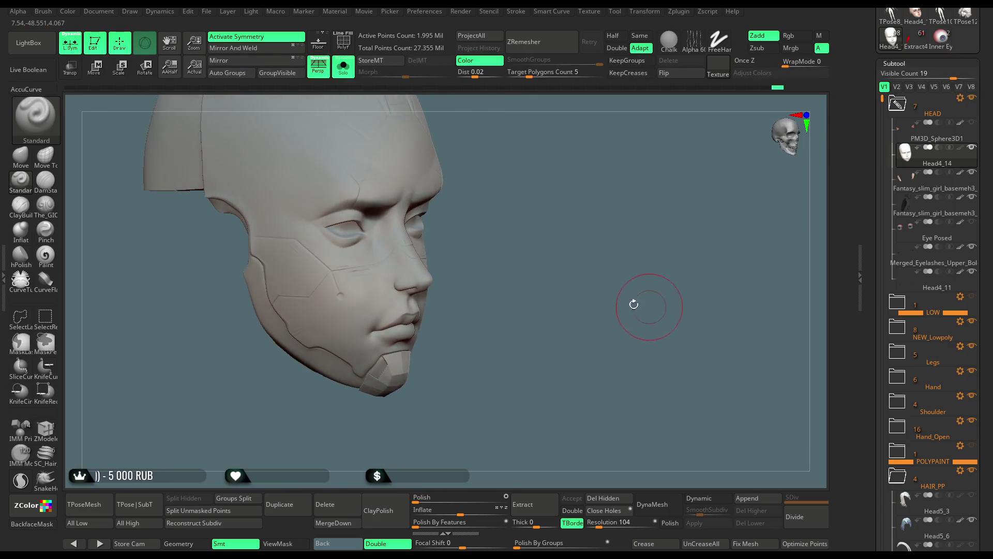
{"action": "mouse_move", "coordinate": [490, 293]}
{"action": "left_mouse_down"}
{"action": "mouse_move", "coordinate": [528, 271]}
{"action": "mouse_move", "coordinate": [541, 297]}
{"action": "mouse_move", "coordinate": [565, 277]}
{"action": "mouse_move", "coordinate": [559, 244]}
{"action": "left_mouse_up"}
{"action": "left_click", "coordinate": [21, 205]}
{"action": "left_click_drag", "start_coordinate": [105, 228], "coordinate": [506, 273]}
{"action": "key", "text": "space"}
{"action": "left_click_drag", "start_coordinate": [479, 305], "coordinate": [486, 305]}
Step: Build up the lower lip and chin, checking the lips in profile
{"action": "mouse_move", "coordinate": [583, 295]}
{"action": "left_mouse_down"}
{"action": "mouse_move", "coordinate": [433, 310]}
{"action": "mouse_move", "coordinate": [430, 289]}
{"action": "mouse_move", "coordinate": [406, 299]}
{"action": "left_mouse_up"}
{"action": "left_click_drag", "start_coordinate": [548, 339], "coordinate": [526, 317]}
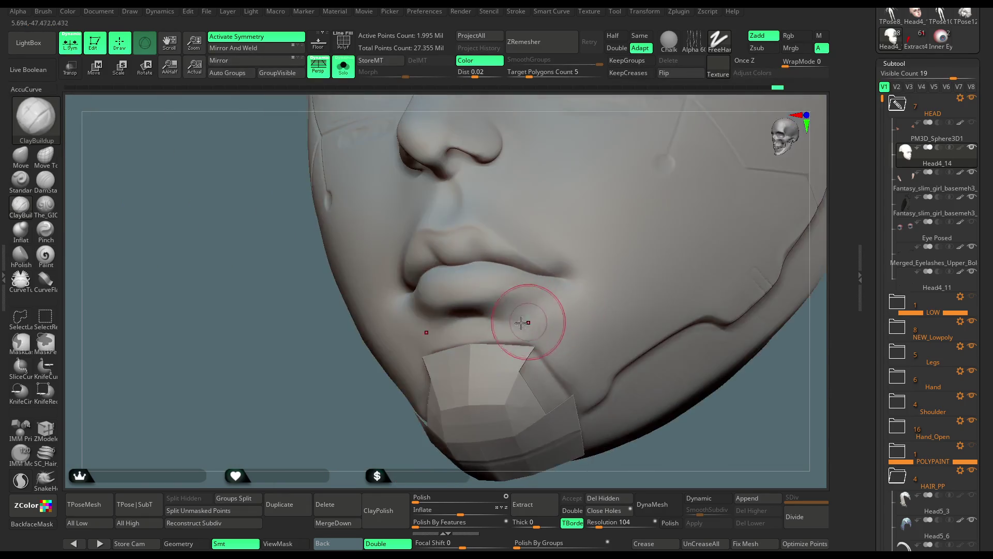
{"action": "left_click_drag", "start_coordinate": [457, 381], "coordinate": [517, 321]}
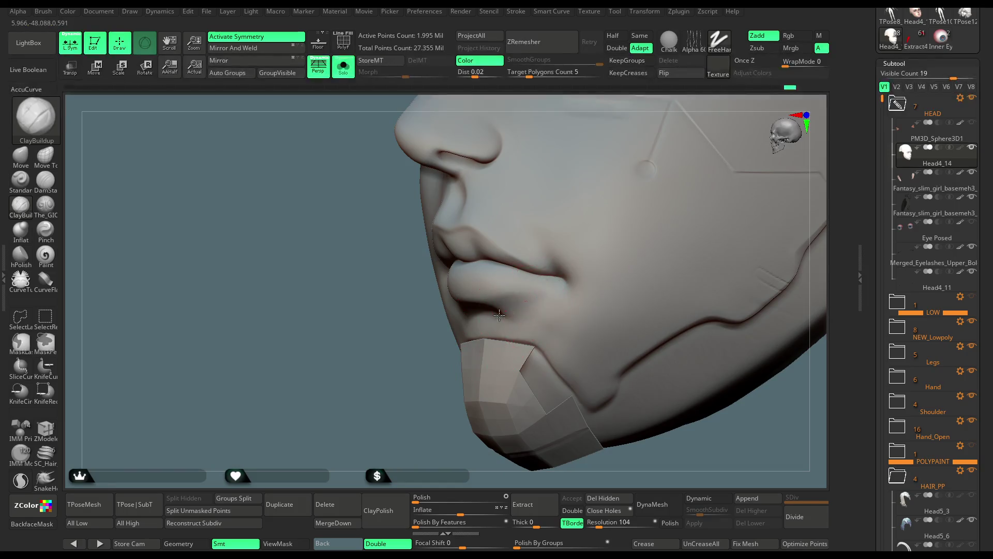
{"action": "left_click_drag", "start_coordinate": [434, 310], "coordinate": [441, 336]}
{"action": "mouse_move", "coordinate": [443, 284]}
{"action": "left_mouse_down"}
{"action": "mouse_move", "coordinate": [455, 311]}
{"action": "mouse_move", "coordinate": [491, 307]}
{"action": "left_mouse_up"}
{"action": "key", "text": "space"}
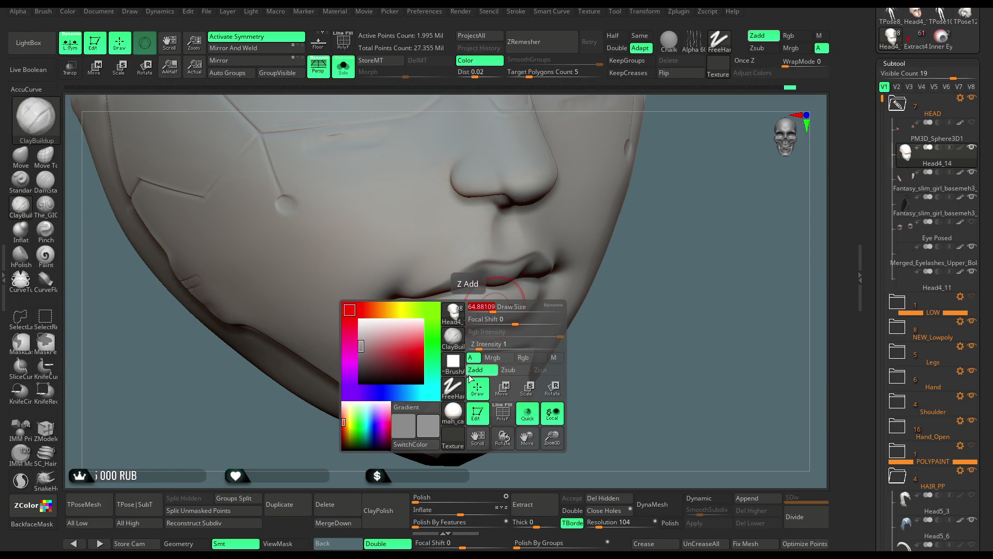
Step: Refine the lip fullness and mouth corners from frontal views
{"action": "right_click_drag", "start_coordinate": [648, 251], "coordinate": [377, 282], "text": "ctrl"}
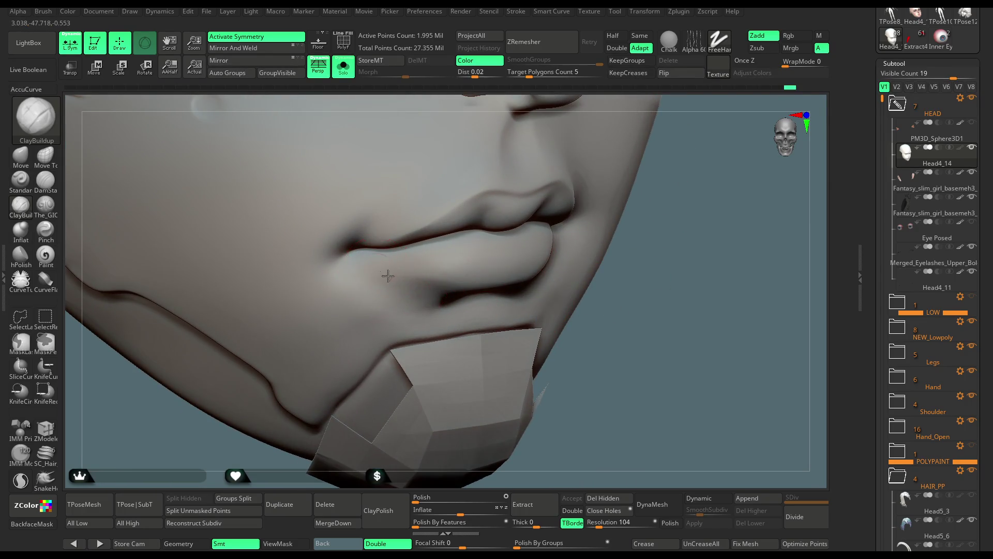
{"action": "right_click_drag", "start_coordinate": [650, 321], "coordinate": [603, 284], "text": "ctrl"}
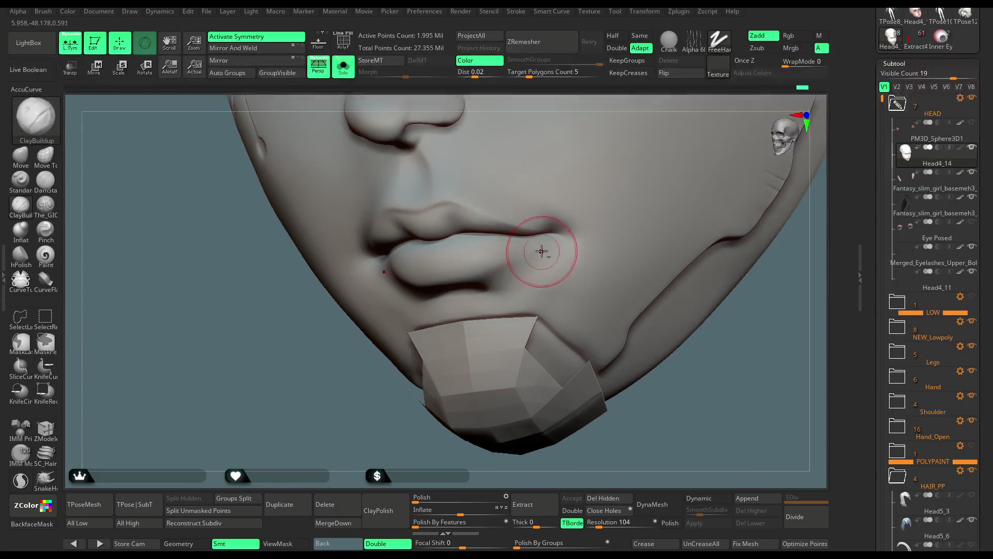
{"action": "mouse_move", "coordinate": [485, 306]}
{"action": "right_mouse_down"}
{"action": "mouse_move", "coordinate": [380, 439]}
{"action": "mouse_move", "coordinate": [532, 253]}
{"action": "right_mouse_up"}
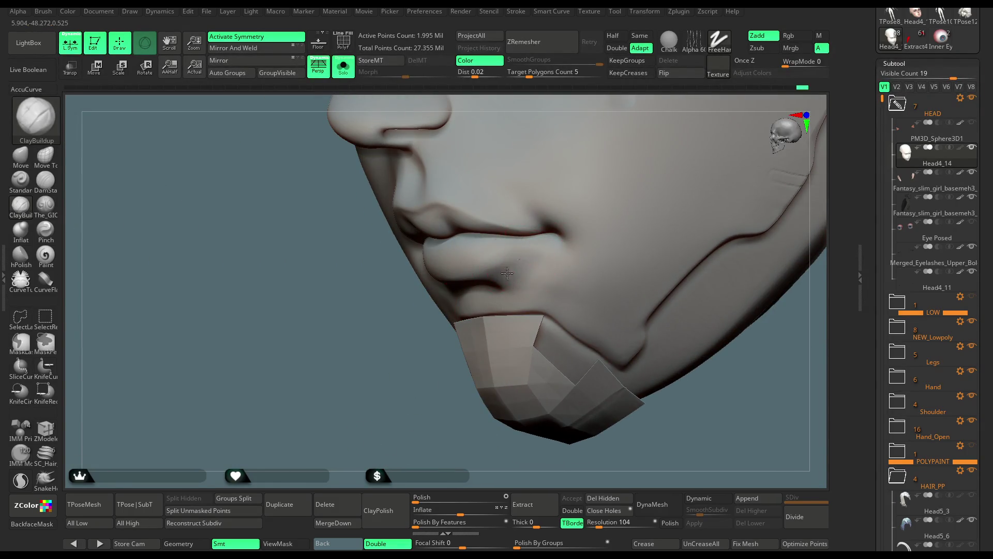
{"action": "mouse_move", "coordinate": [399, 428]}
{"action": "right_mouse_down"}
{"action": "mouse_move", "coordinate": [429, 351]}
{"action": "mouse_move", "coordinate": [661, 255]}
{"action": "mouse_move", "coordinate": [442, 299]}
{"action": "right_mouse_up"}
{"action": "right_click_drag", "start_coordinate": [606, 284], "coordinate": [476, 314]}
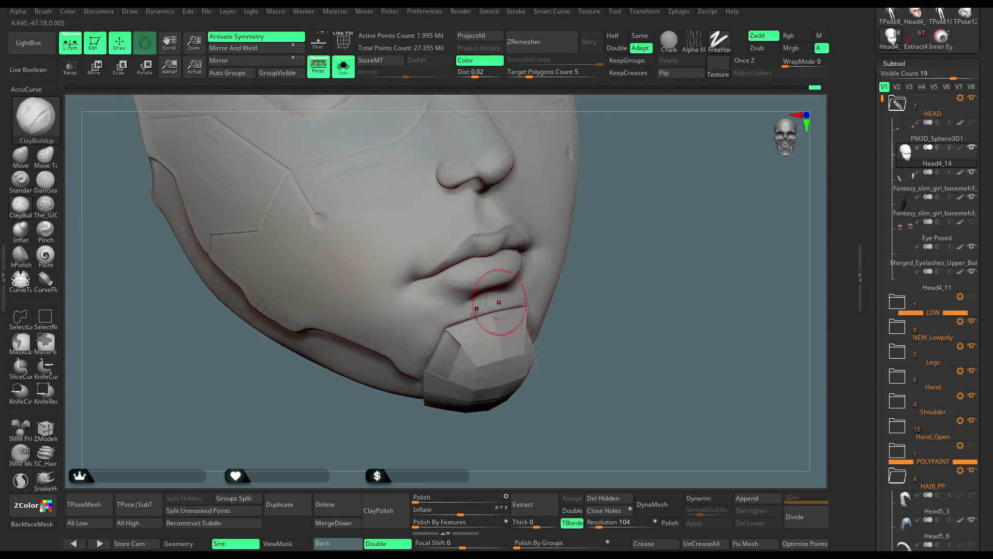
{"action": "right_click_drag", "start_coordinate": [413, 348], "coordinate": [407, 309]}
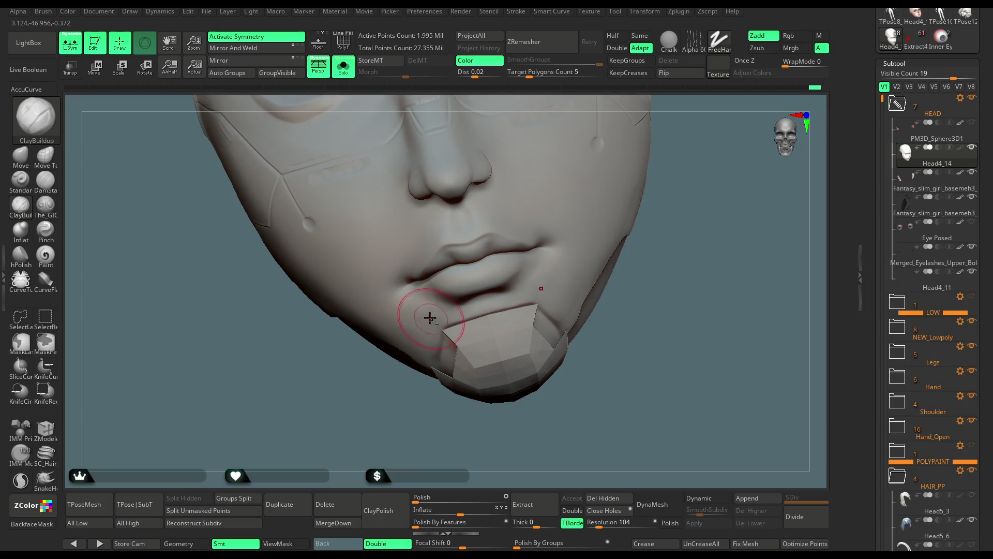
{"action": "mouse_move", "coordinate": [423, 439]}
{"action": "right_mouse_down"}
{"action": "mouse_move", "coordinate": [405, 304]}
{"action": "mouse_move", "coordinate": [417, 311]}
{"action": "right_mouse_up"}
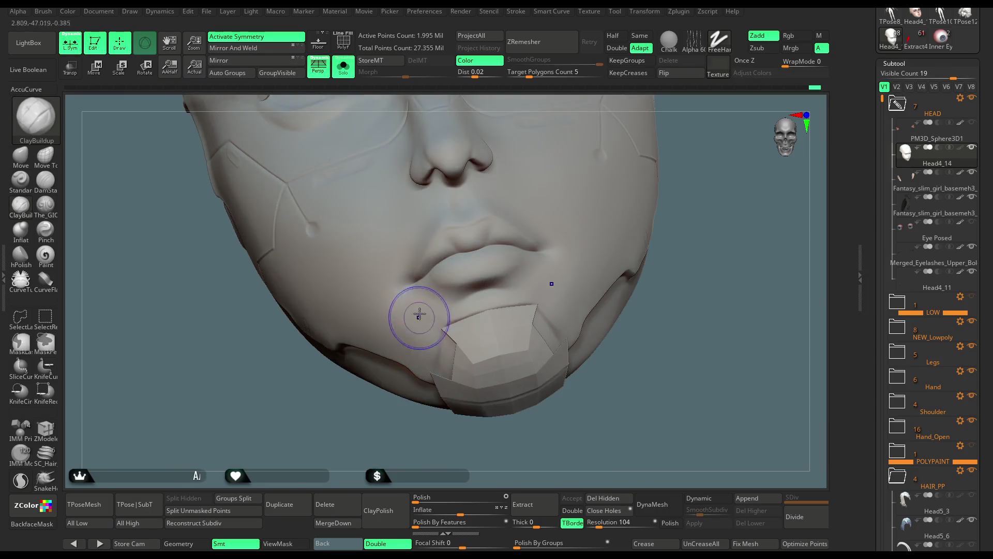
{"action": "mouse_move", "coordinate": [610, 368]}
{"action": "right_mouse_down"}
{"action": "mouse_move", "coordinate": [613, 257]}
{"action": "mouse_move", "coordinate": [505, 326]}
{"action": "right_mouse_up"}
Step: Hide the faceted chin plate to expose the rounded clay chin
{"action": "left_click", "coordinate": [539, 327], "text": "ctrl+shift"}
{"action": "left_click", "coordinate": [627, 328], "text": "ctrl+shift"}
{"action": "right_click_drag", "start_coordinate": [628, 328], "coordinate": [493, 328], "text": "alt"}
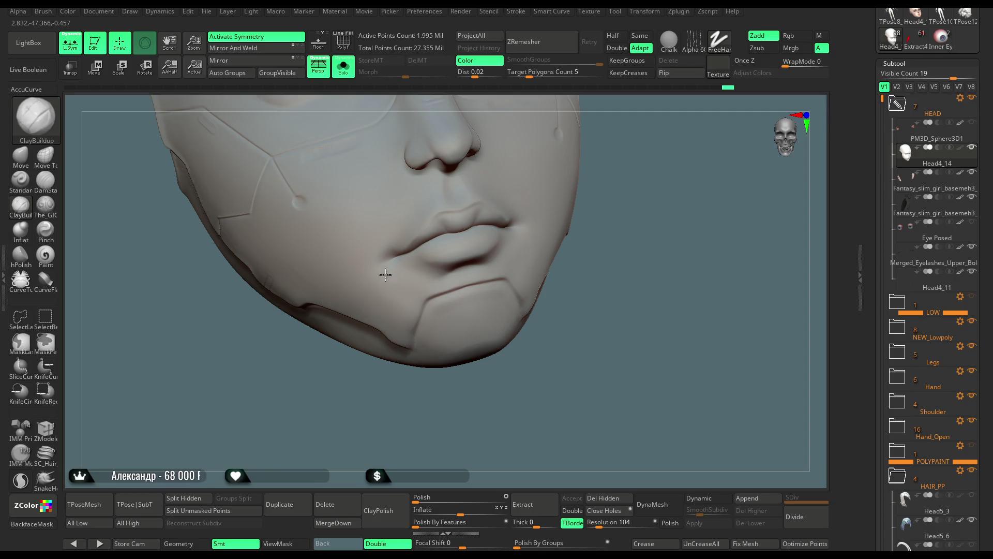
Step: Shift-smooth the chin and the cheeks around the mouth, checking both sides
{"action": "key", "text": "shift"}
{"action": "mouse_move", "coordinate": [403, 289]}
{"action": "right_mouse_down"}
{"action": "mouse_move", "coordinate": [410, 348]}
{"action": "mouse_move", "coordinate": [473, 271]}
{"action": "right_mouse_up"}
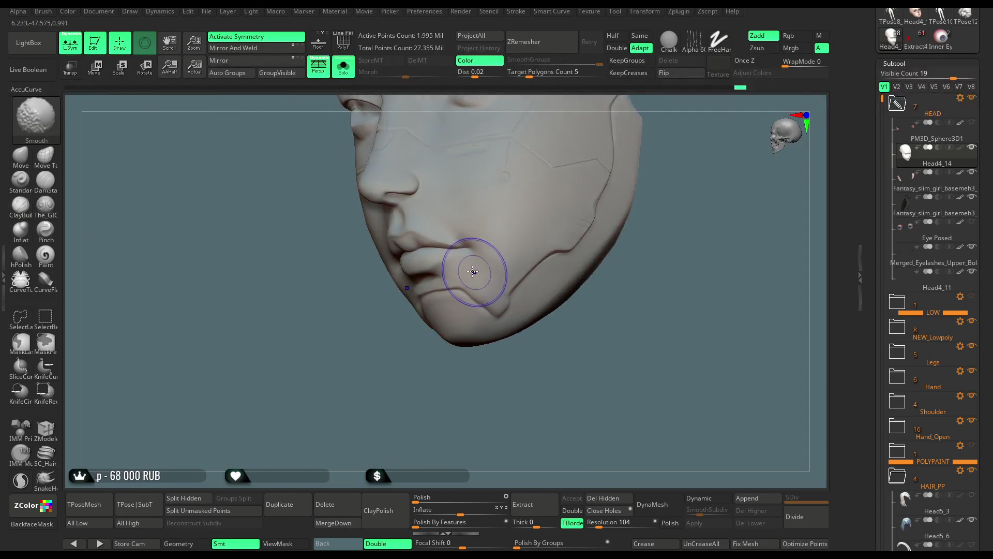
{"action": "mouse_move", "coordinate": [499, 310]}
{"action": "right_mouse_down"}
{"action": "mouse_move", "coordinate": [517, 290]}
{"action": "mouse_move", "coordinate": [642, 286]}
{"action": "mouse_move", "coordinate": [639, 248]}
{"action": "mouse_move", "coordinate": [643, 259]}
{"action": "mouse_move", "coordinate": [630, 270]}
{"action": "mouse_move", "coordinate": [634, 227]}
{"action": "mouse_move", "coordinate": [568, 250]}
{"action": "right_mouse_up"}
{"action": "right_click", "coordinate": [605, 244]}
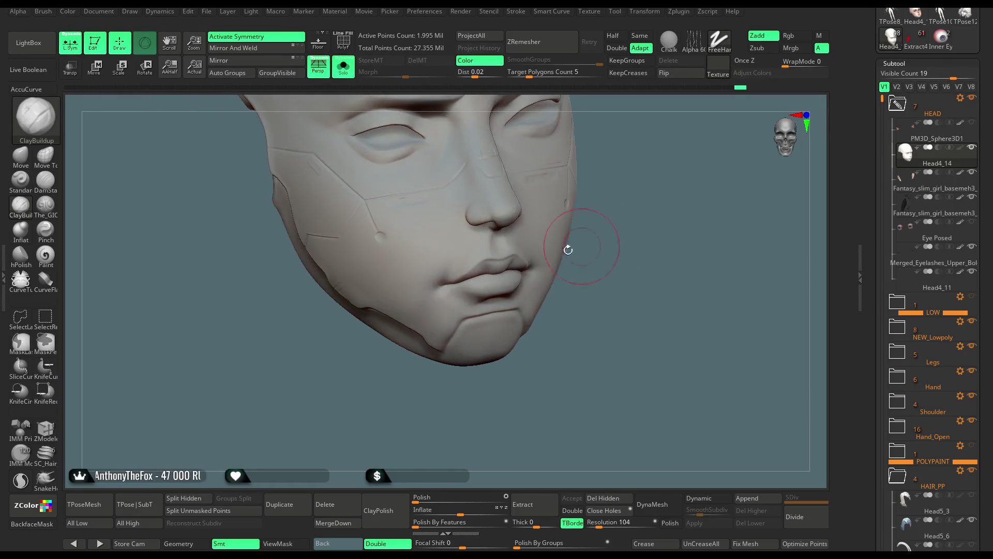
{"action": "right_click_drag", "start_coordinate": [405, 286], "coordinate": [397, 256]}
{"action": "right_click_drag", "start_coordinate": [389, 300], "coordinate": [363, 265]}
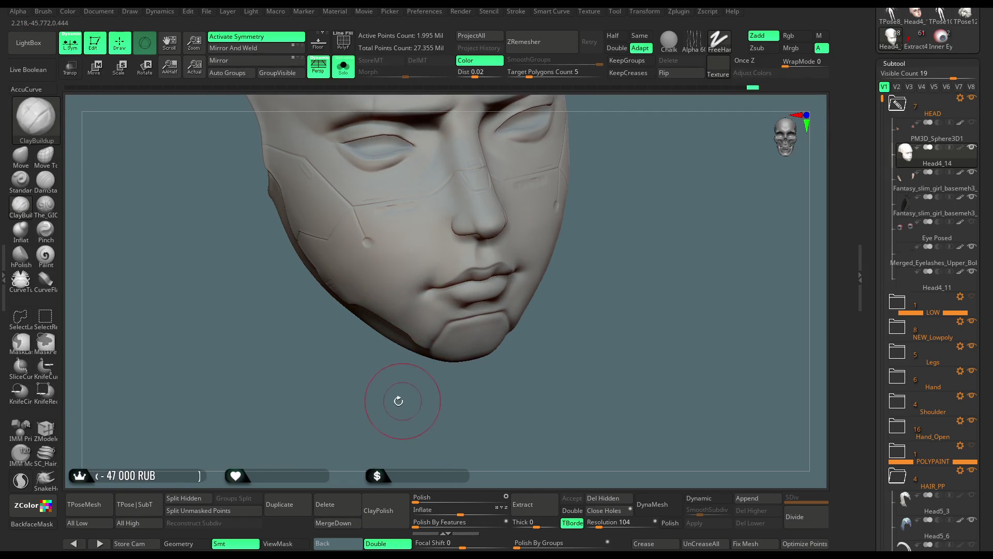
{"action": "left_click_drag", "start_coordinate": [397, 399], "coordinate": [395, 258]}
Step: Smooth the ragged right jawline beside the chin seam
{"action": "key", "text": "shift"}
{"action": "mouse_move", "coordinate": [394, 294]}
{"action": "right_mouse_down"}
{"action": "mouse_move", "coordinate": [419, 297]}
{"action": "mouse_move", "coordinate": [406, 409]}
{"action": "mouse_move", "coordinate": [391, 284]}
{"action": "mouse_move", "coordinate": [421, 233]}
{"action": "right_mouse_up"}
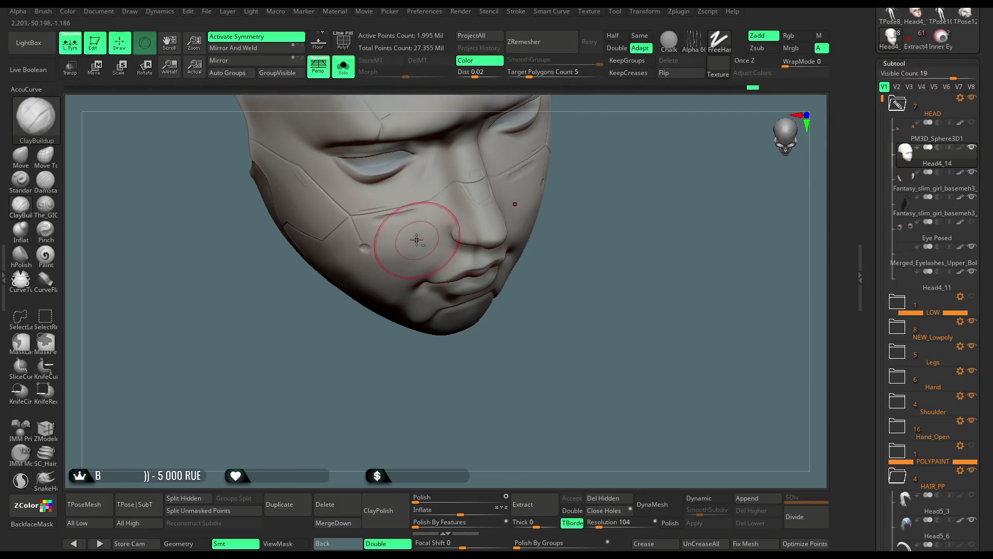
{"action": "mouse_move", "coordinate": [392, 269]}
{"action": "right_mouse_down"}
{"action": "mouse_move", "coordinate": [406, 259]}
{"action": "mouse_move", "coordinate": [395, 334]}
{"action": "right_mouse_up"}
{"action": "mouse_move", "coordinate": [377, 278]}
{"action": "right_mouse_down"}
{"action": "mouse_move", "coordinate": [360, 346]}
{"action": "mouse_move", "coordinate": [383, 305]}
{"action": "mouse_move", "coordinate": [511, 233]}
{"action": "mouse_move", "coordinate": [517, 177]}
{"action": "mouse_move", "coordinate": [511, 217]}
{"action": "mouse_move", "coordinate": [443, 310]}
{"action": "right_mouse_up"}
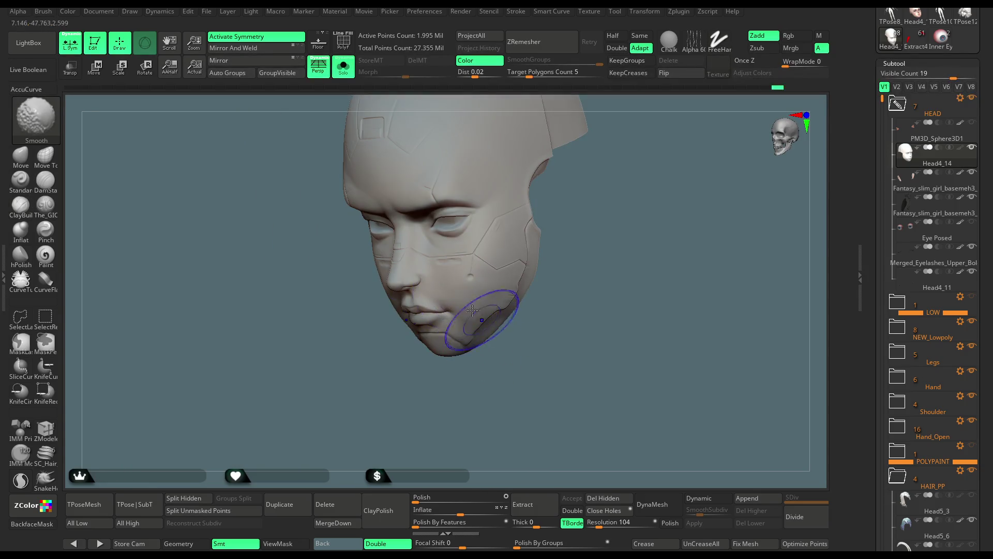
{"action": "mouse_move", "coordinate": [492, 361]}
{"action": "right_mouse_down"}
{"action": "mouse_move", "coordinate": [483, 339]}
{"action": "mouse_move", "coordinate": [492, 328]}
{"action": "mouse_move", "coordinate": [467, 328]}
{"action": "right_mouse_up"}
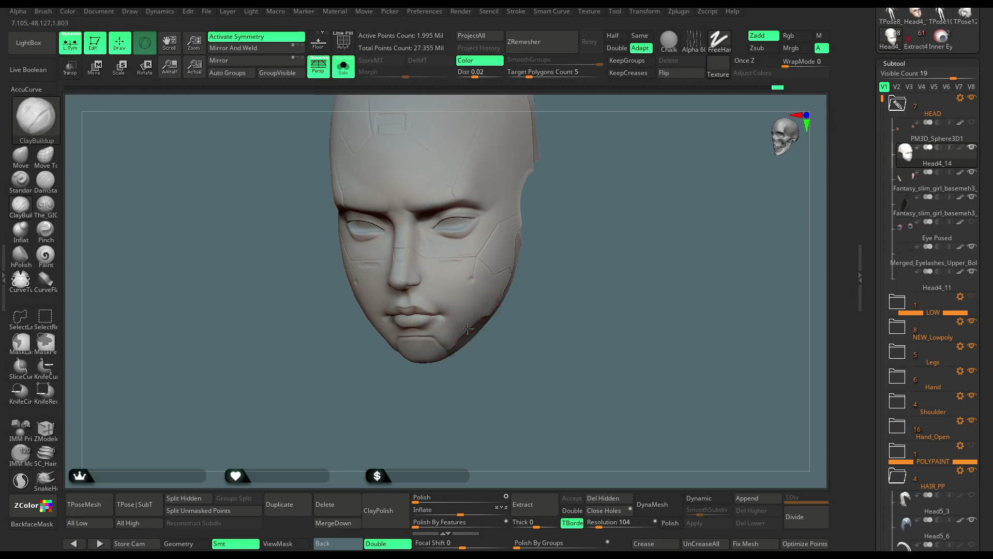
{"action": "left_click_drag", "start_coordinate": [458, 313], "coordinate": [473, 344], "text": "shift"}
{"action": "right_click_drag", "start_coordinate": [473, 344], "coordinate": [514, 313]}
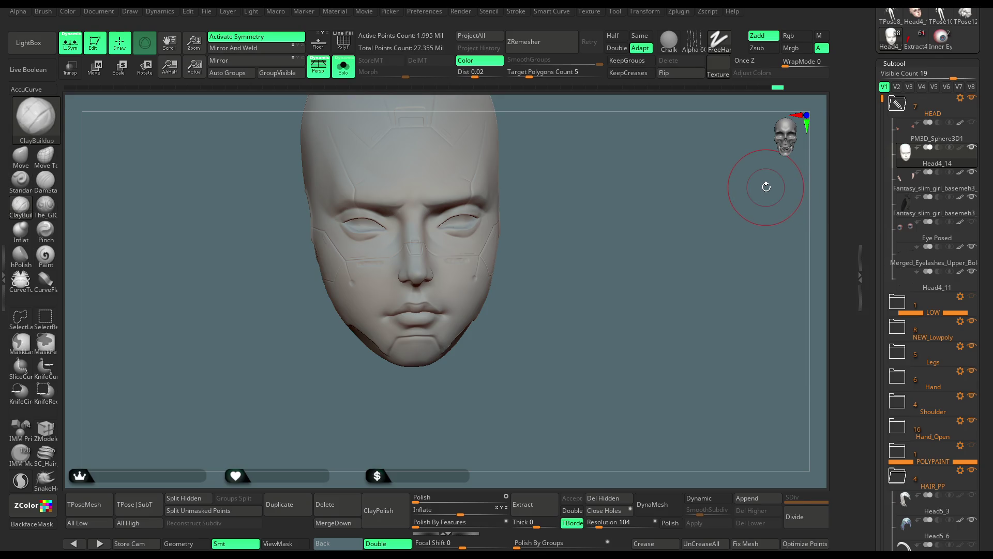
Step: Build up the brow and temples with ClayBuildup, softening them with Shift-Smooth
{"action": "mouse_move", "coordinate": [550, 238]}
{"action": "left_mouse_down", "text": "alt"}
{"action": "mouse_move", "coordinate": [546, 224]}
{"action": "mouse_move", "coordinate": [617, 261]}
{"action": "mouse_move", "coordinate": [536, 224]}
{"action": "left_mouse_up", "text": "alt"}
{"action": "key", "text": "space"}
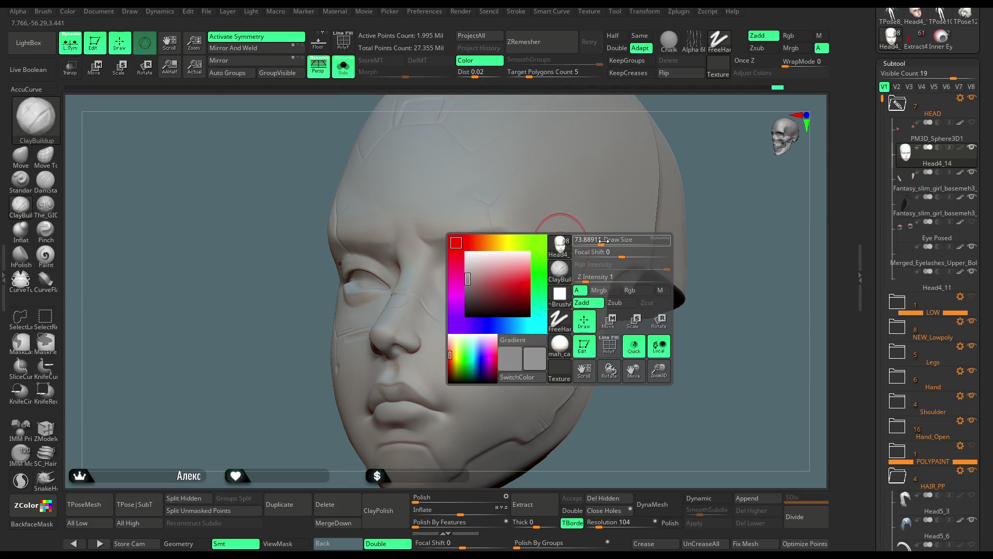
{"action": "mouse_move", "coordinate": [598, 243]}
{"action": "left_mouse_down"}
{"action": "mouse_move", "coordinate": [698, 155]}
{"action": "mouse_move", "coordinate": [705, 129]}
{"action": "mouse_move", "coordinate": [702, 141]}
{"action": "mouse_move", "coordinate": [719, 133]}
{"action": "mouse_move", "coordinate": [709, 126]}
{"action": "mouse_move", "coordinate": [709, 135]}
{"action": "left_mouse_up"}
{"action": "right_click_drag", "start_coordinate": [548, 207], "coordinate": [535, 202]}
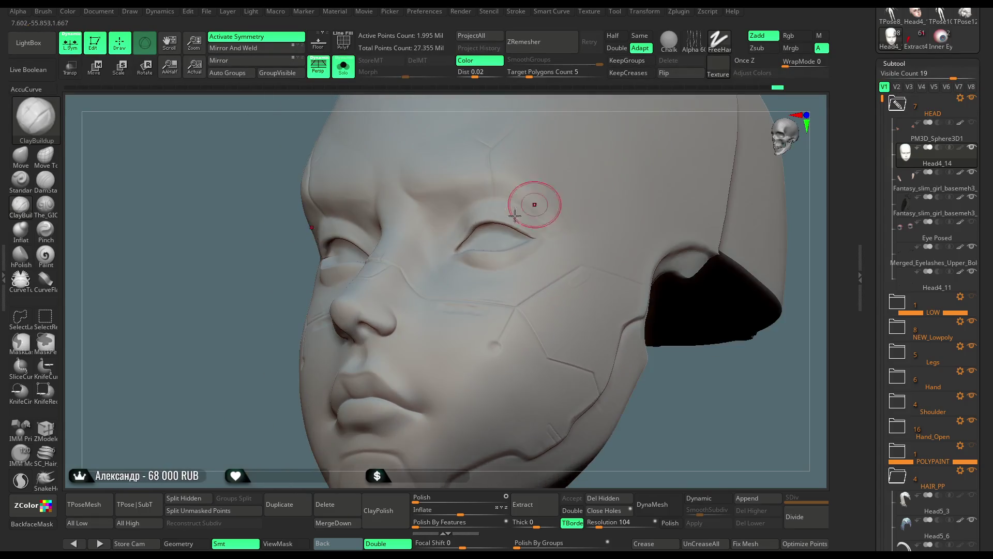
{"action": "mouse_move", "coordinate": [595, 126]}
{"action": "right_mouse_down"}
{"action": "mouse_move", "coordinate": [581, 104]}
{"action": "mouse_move", "coordinate": [517, 179]}
{"action": "right_mouse_up"}
{"action": "right_click_drag", "start_coordinate": [665, 322], "coordinate": [605, 259]}
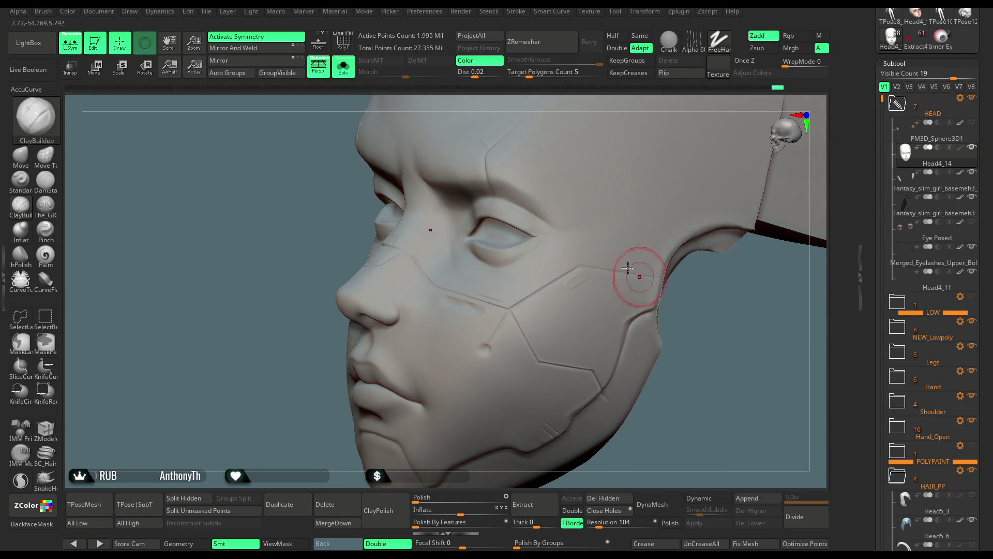
{"action": "key", "text": "shift"}
{"action": "mouse_move", "coordinate": [589, 226]}
{"action": "right_mouse_down"}
{"action": "mouse_move", "coordinate": [709, 266]}
{"action": "mouse_move", "coordinate": [705, 257]}
{"action": "mouse_move", "coordinate": [716, 293]}
{"action": "mouse_move", "coordinate": [673, 295]}
{"action": "mouse_move", "coordinate": [702, 267]}
{"action": "mouse_move", "coordinate": [721, 273]}
{"action": "mouse_move", "coordinate": [588, 261]}
{"action": "right_mouse_up"}
Step: Switch to the Move brush with B, M, V
{"action": "key", "text": "b"}
{"action": "key", "text": "m"}
{"action": "key", "text": "v"}
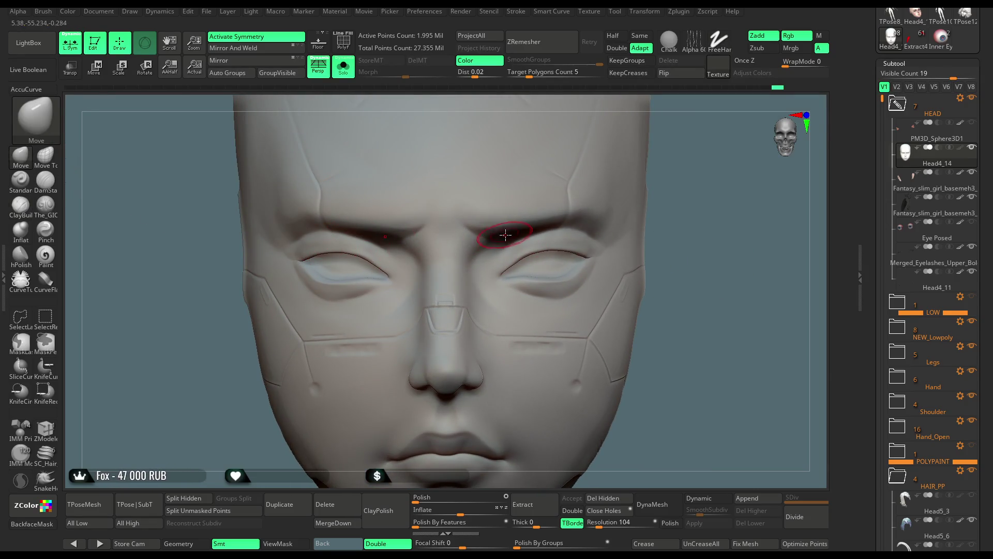
{"action": "key", "text": "space"}
Step: Push the right eyelid, cheek and mouth forms with the Move brush
{"action": "right_click_drag", "start_coordinate": [558, 220], "coordinate": [622, 185]}
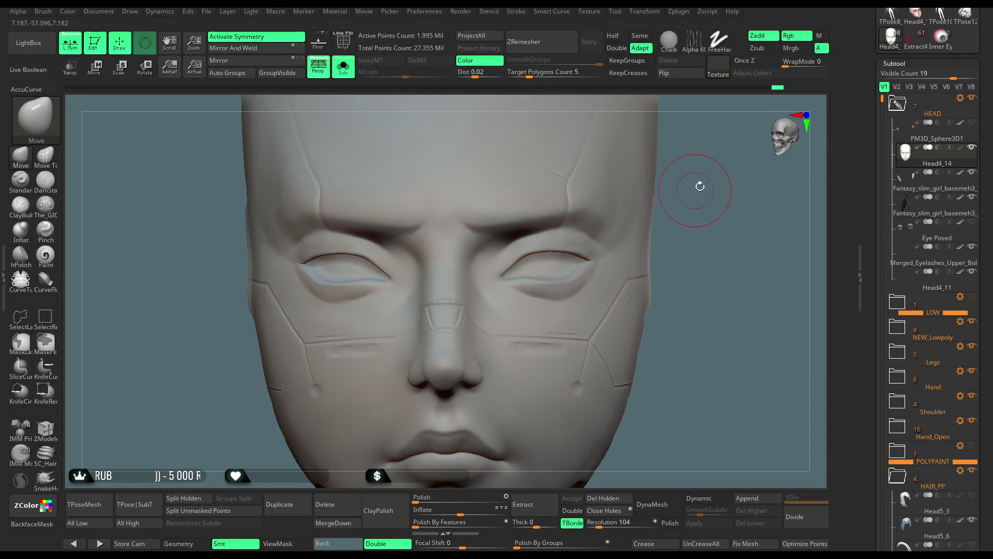
{"action": "left_click_drag", "start_coordinate": [701, 184], "coordinate": [598, 260]}
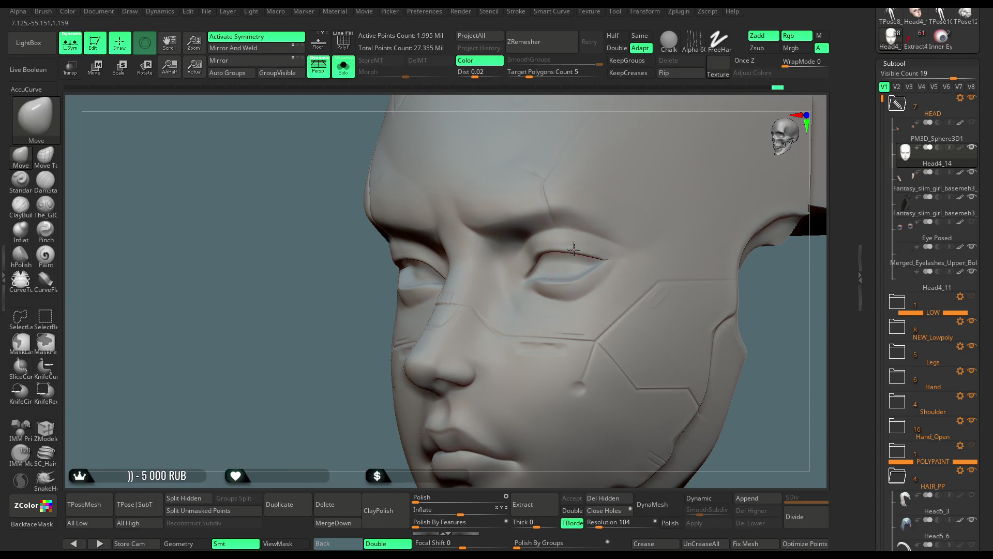
{"action": "left_click_drag", "start_coordinate": [404, 372], "coordinate": [465, 394]}
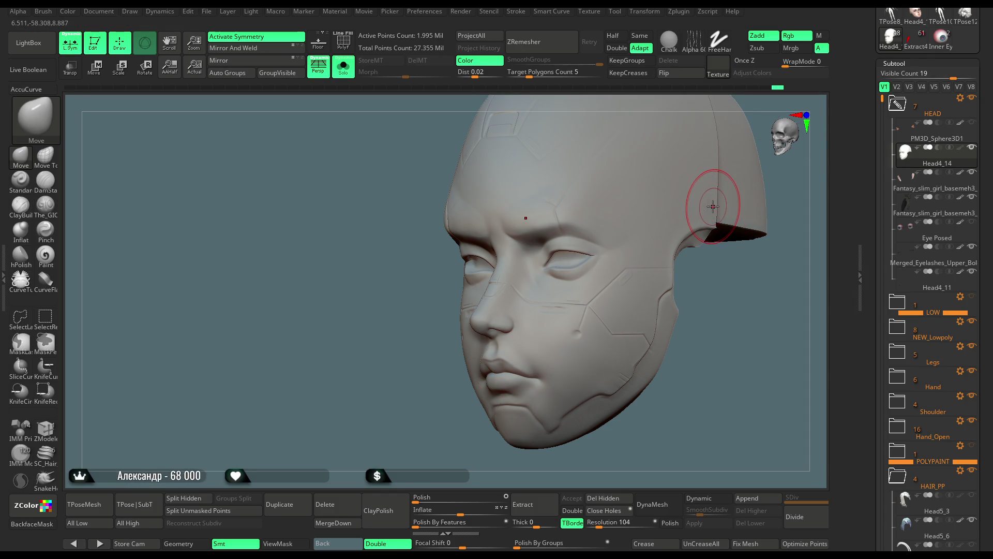
{"action": "mouse_move", "coordinate": [708, 350]}
{"action": "left_mouse_down"}
{"action": "mouse_move", "coordinate": [676, 282]}
{"action": "mouse_move", "coordinate": [688, 278]}
{"action": "left_mouse_up"}
{"action": "scroll", "coordinate": [688, 277], "scroll_direction": "up", "scroll_amount": 3}
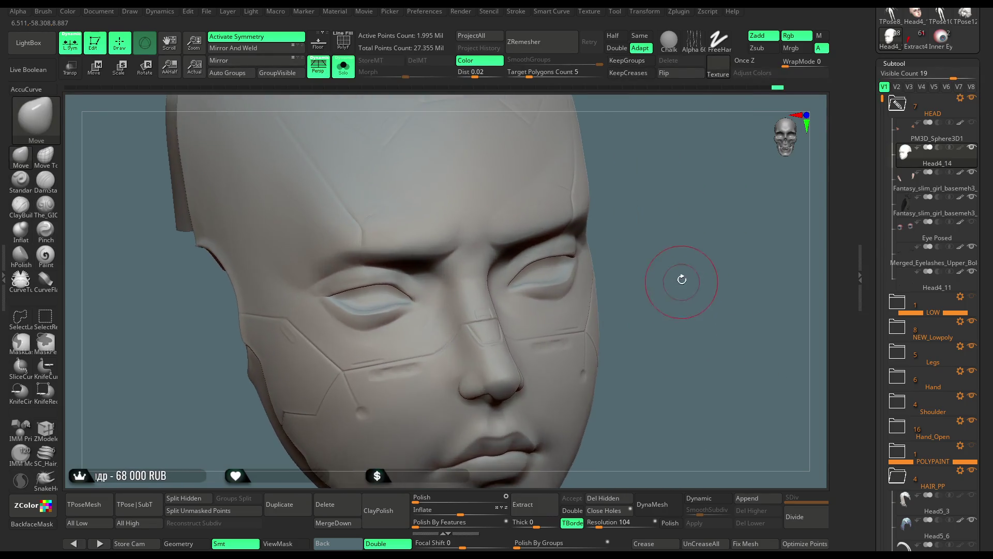
Step: Select hPolish with a negative Focal Shift and flatten the eyelid edges
{"action": "left_click", "coordinate": [22, 263]}
{"action": "key", "text": "space"}
{"action": "left_click_drag", "start_coordinate": [554, 224], "coordinate": [537, 244]}
{"action": "left_click_drag", "start_coordinate": [661, 138], "coordinate": [561, 162]}
{"action": "mouse_move", "coordinate": [616, 238]}
{"action": "left_mouse_down"}
{"action": "mouse_move", "coordinate": [656, 126]}
{"action": "mouse_move", "coordinate": [492, 217]}
{"action": "mouse_move", "coordinate": [511, 204]}
{"action": "mouse_move", "coordinate": [499, 204]}
{"action": "left_mouse_up"}
Step: Enlarge the hPolish brush and sharpen the eyelids from front and side
{"action": "key", "text": "space"}
{"action": "key", "text": "space"}
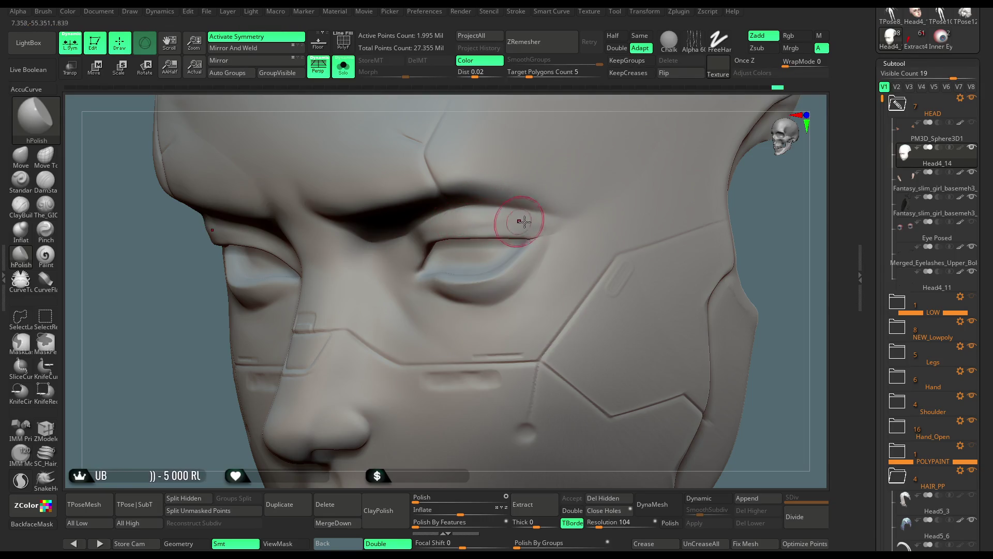
{"action": "left_click_drag", "start_coordinate": [561, 111], "coordinate": [480, 207]}
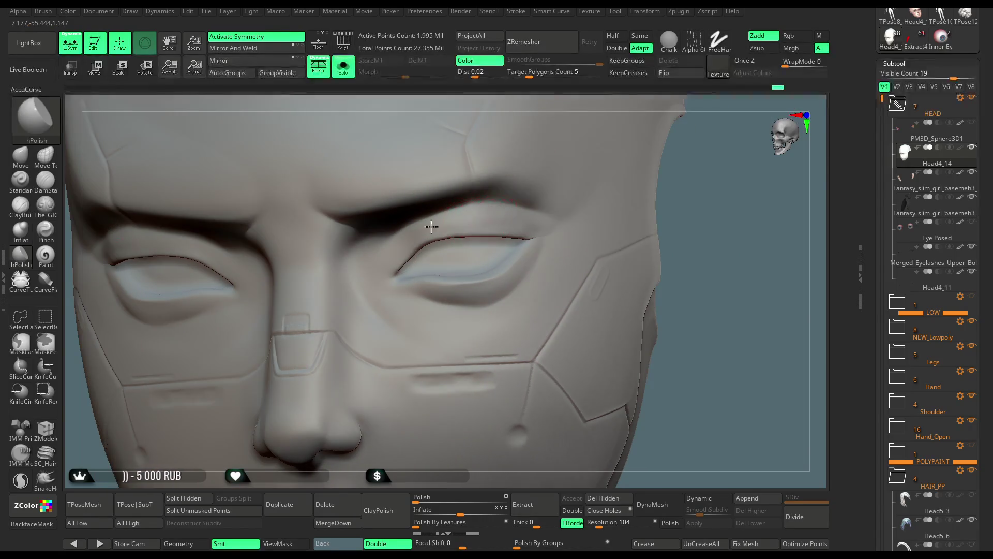
{"action": "left_click_drag", "start_coordinate": [744, 178], "coordinate": [413, 232]}
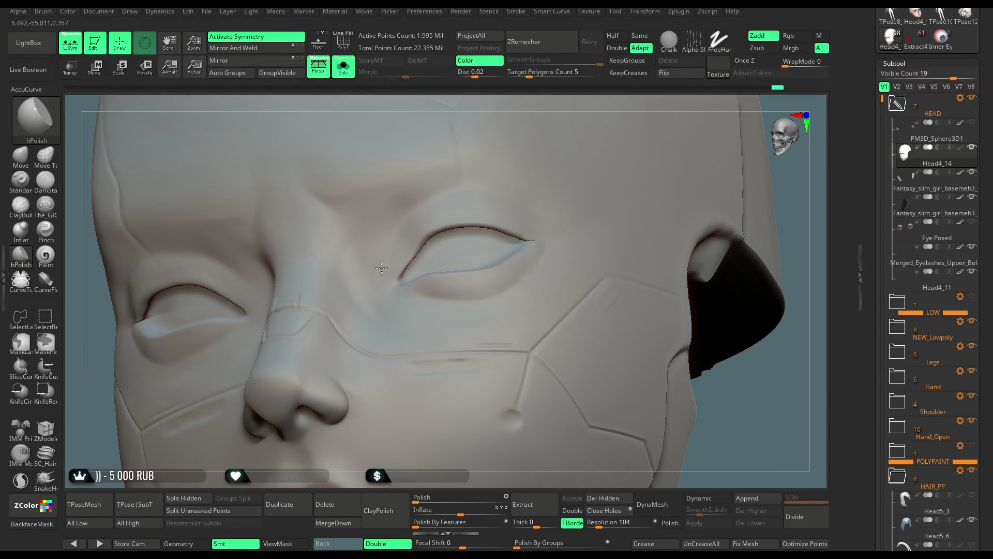
{"action": "mouse_move", "coordinate": [545, 100]}
{"action": "left_mouse_down"}
{"action": "mouse_move", "coordinate": [399, 255]}
{"action": "mouse_move", "coordinate": [466, 243]}
{"action": "left_mouse_up"}
{"action": "key", "text": "space"}
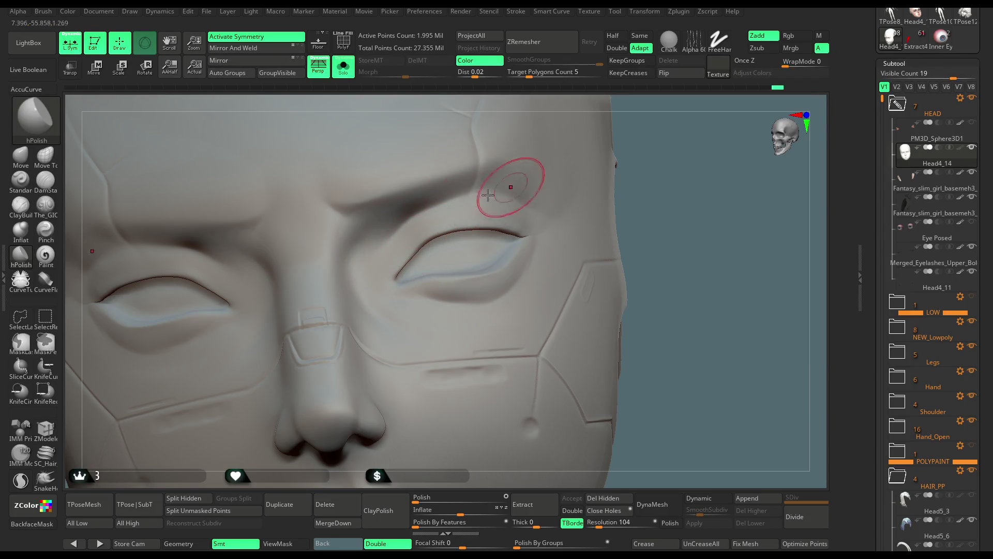
Step: Carve the eyelid creases with The_GIO brush at a larger Draw Size
{"action": "left_click", "coordinate": [45, 205]}
{"action": "key", "text": "space"}
{"action": "left_click_drag", "start_coordinate": [408, 227], "coordinate": [445, 228]}
{"action": "mouse_move", "coordinate": [533, 178]}
{"action": "left_mouse_down"}
{"action": "mouse_move", "coordinate": [543, 147]}
{"action": "mouse_move", "coordinate": [541, 161]}
{"action": "mouse_move", "coordinate": [532, 157]}
{"action": "mouse_move", "coordinate": [537, 122]}
{"action": "mouse_move", "coordinate": [270, 210]}
{"action": "left_mouse_up"}
Step: Build up the under-eye forms with ClayBuildup, then polish the brow edges with hPolish
{"action": "left_click", "coordinate": [21, 206]}
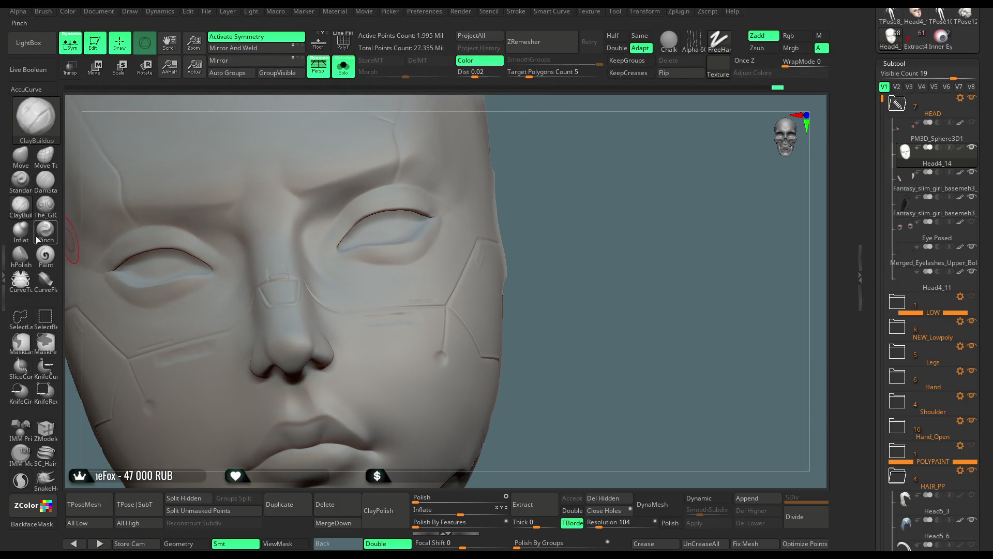
{"action": "left_click", "coordinate": [20, 254]}
{"action": "mouse_move", "coordinate": [574, 121]}
{"action": "left_mouse_down"}
{"action": "mouse_move", "coordinate": [583, 126]}
{"action": "mouse_move", "coordinate": [427, 242]}
{"action": "left_mouse_up"}
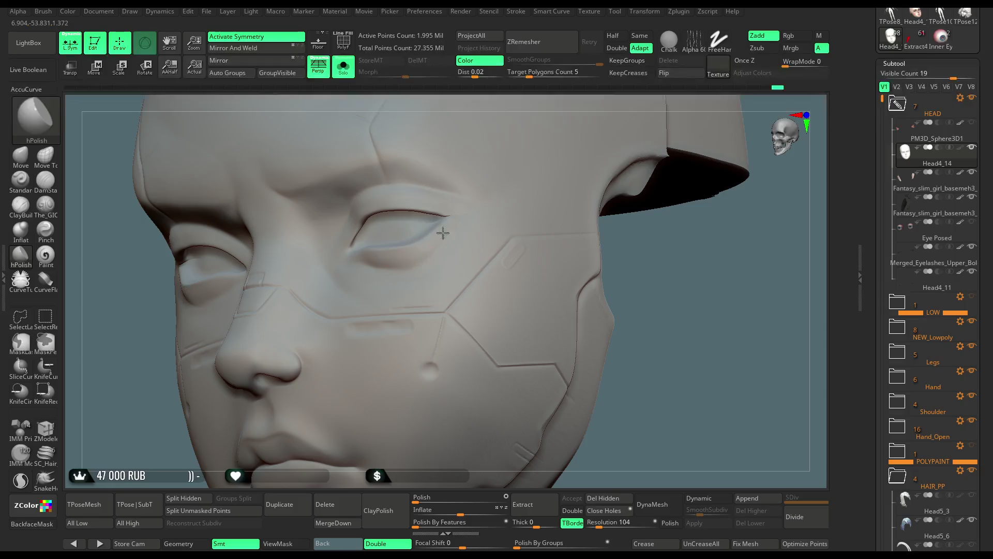
{"action": "left_click_drag", "start_coordinate": [555, 130], "coordinate": [360, 265]}
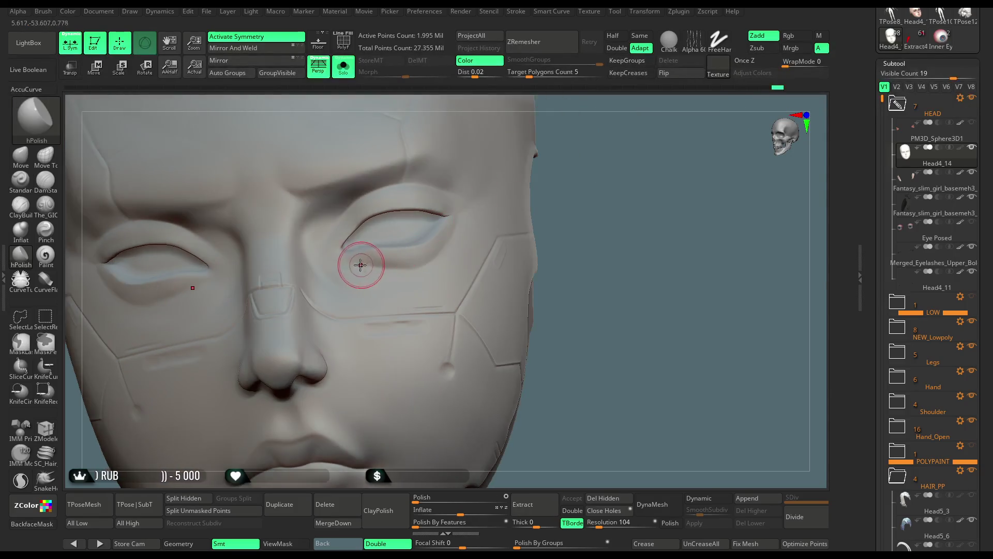
{"action": "right_click", "coordinate": [404, 259]}
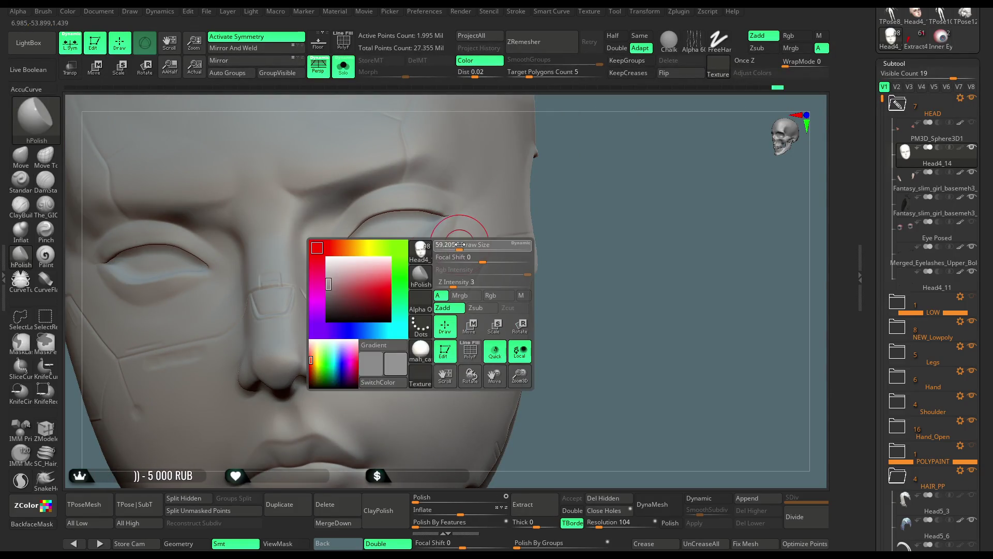
{"action": "left_click_drag", "start_coordinate": [484, 226], "coordinate": [399, 270]}
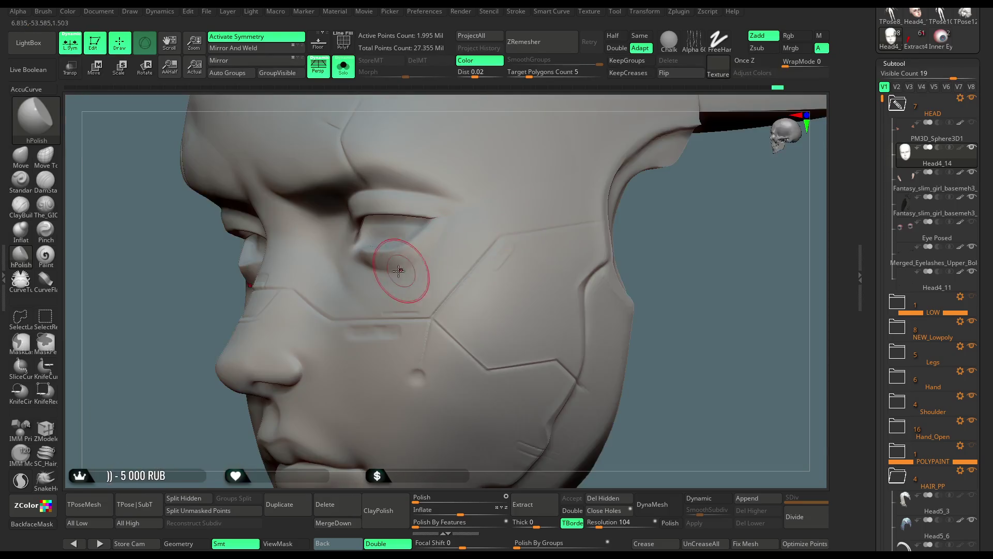
{"action": "left_click_drag", "start_coordinate": [554, 100], "coordinate": [376, 255]}
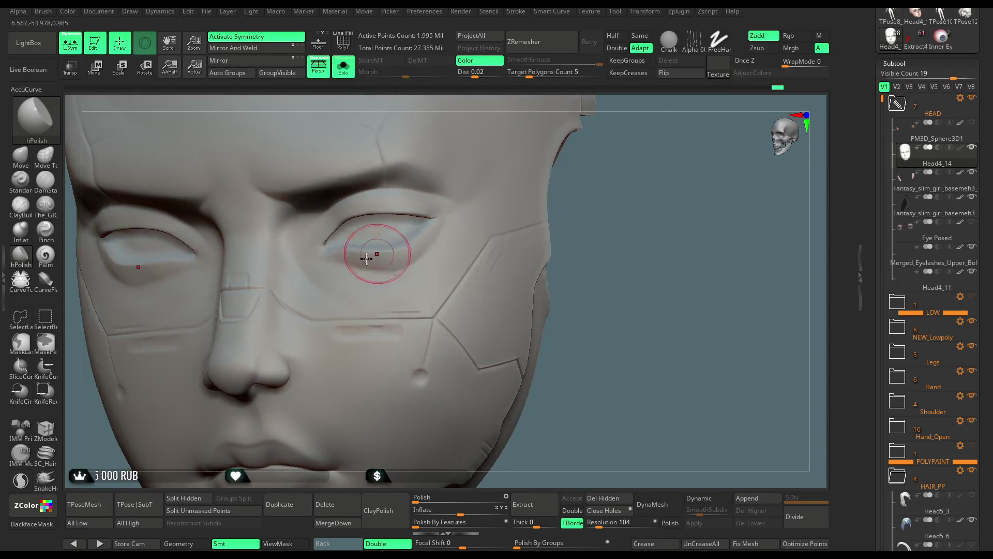
{"action": "left_click_drag", "start_coordinate": [564, 217], "coordinate": [579, 188]}
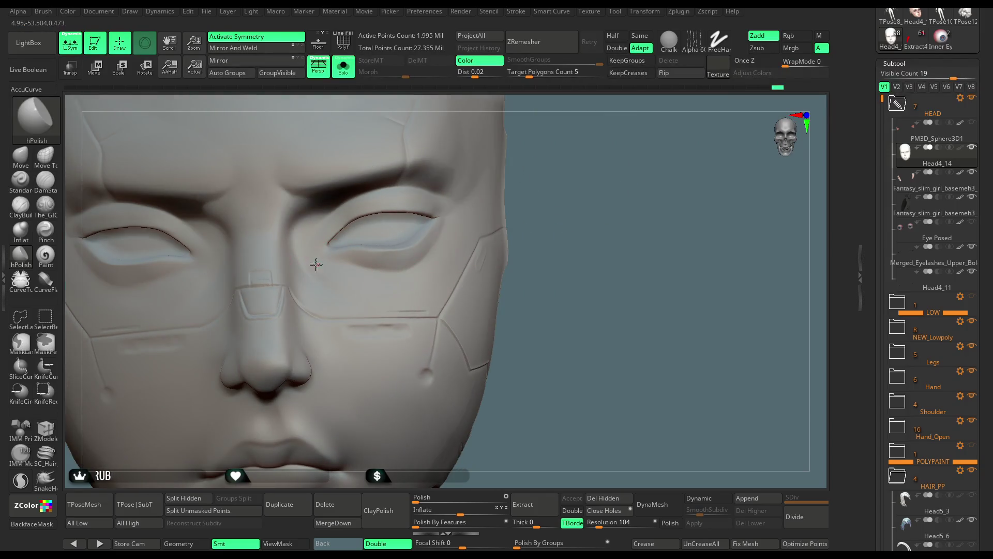
{"action": "left_click_drag", "start_coordinate": [538, 222], "coordinate": [311, 266]}
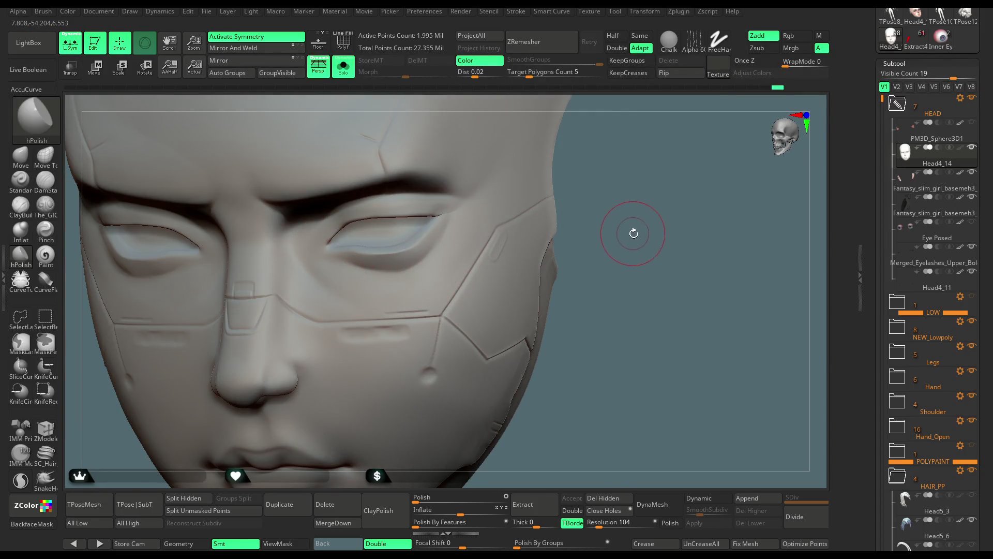
{"action": "left_click_drag", "start_coordinate": [634, 230], "coordinate": [640, 235]}
Step: Refine the brow with the Standard brush and frame the face
{"action": "left_click", "coordinate": [21, 179]}
{"action": "key", "text": "space"}
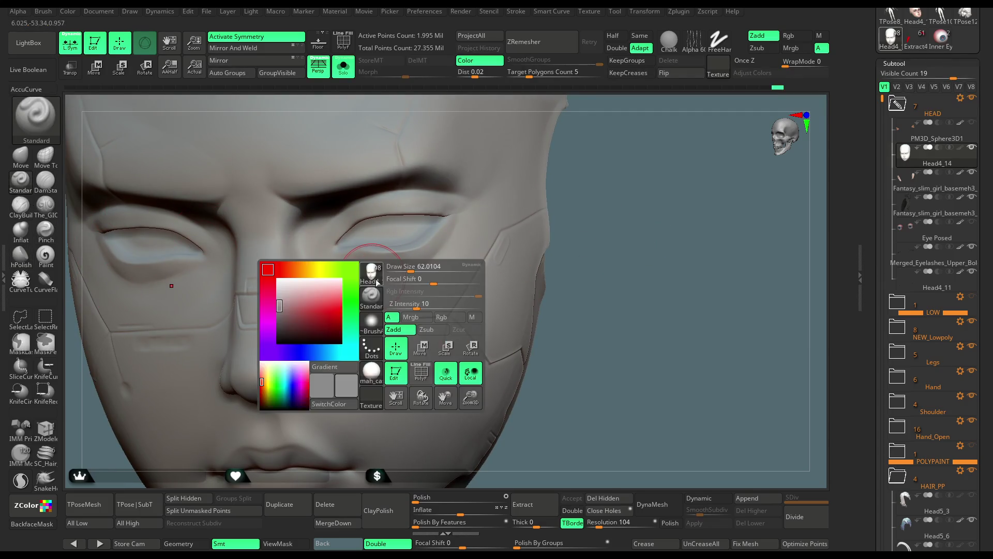
{"action": "left_click_drag", "start_coordinate": [577, 154], "coordinate": [554, 180]}
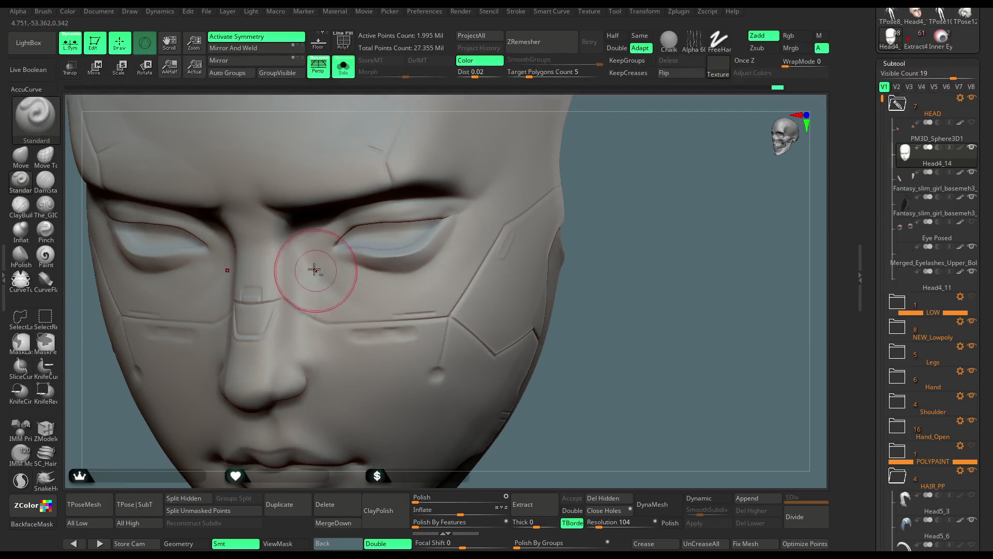
{"action": "left_click_drag", "start_coordinate": [559, 239], "coordinate": [563, 236]}
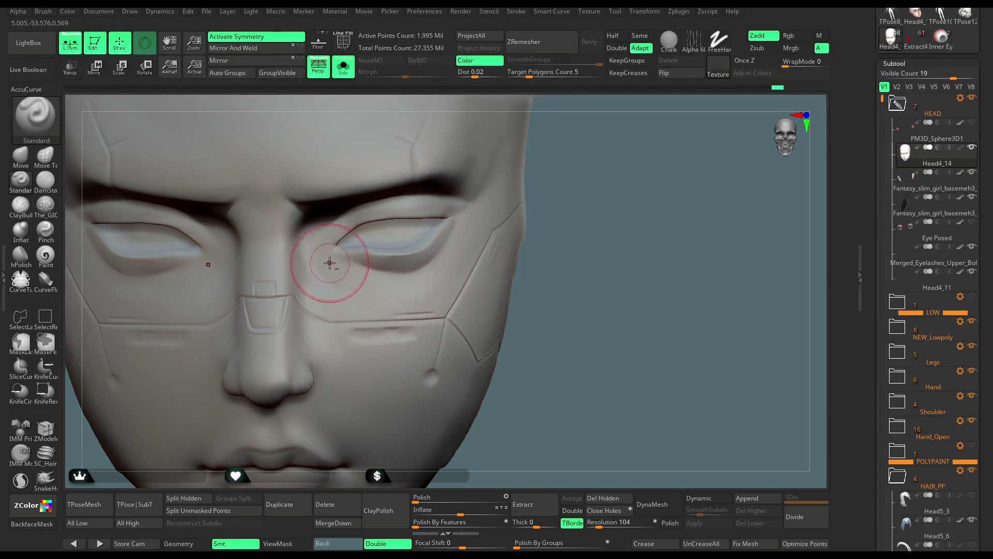
{"action": "key", "text": "f"}
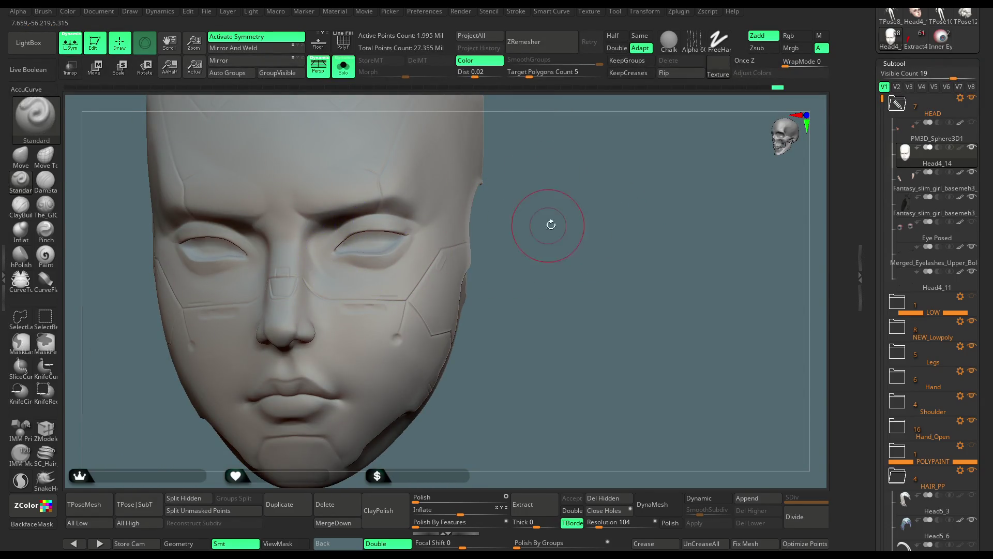
Step: Turn Solo off to show the hair and body, and disable the head's polypaint
{"action": "left_click", "coordinate": [343, 66]}
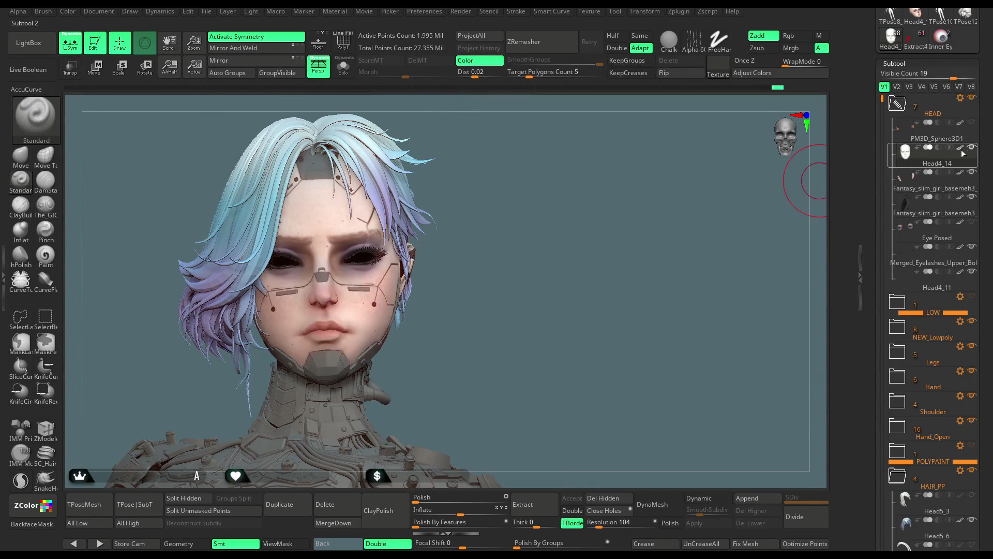
{"action": "mouse_move", "coordinate": [528, 221]}
{"action": "left_mouse_down"}
{"action": "mouse_move", "coordinate": [466, 227]}
{"action": "mouse_move", "coordinate": [528, 251]}
{"action": "mouse_move", "coordinate": [543, 234]}
{"action": "mouse_move", "coordinate": [514, 278]}
{"action": "mouse_move", "coordinate": [521, 209]}
{"action": "mouse_move", "coordinate": [492, 243]}
{"action": "left_mouse_up"}
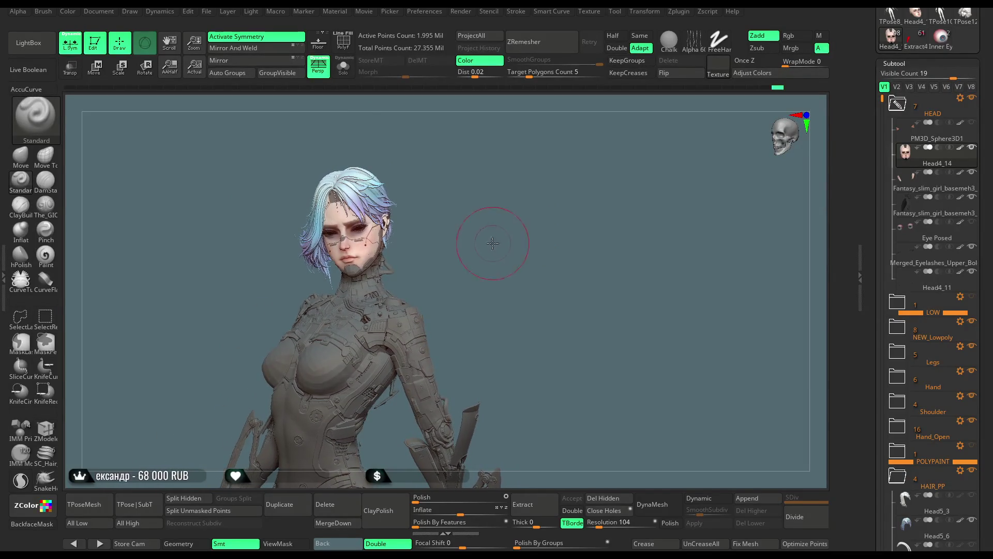
{"action": "scroll", "coordinate": [492, 244], "scroll_direction": "up", "scroll_amount": 8}
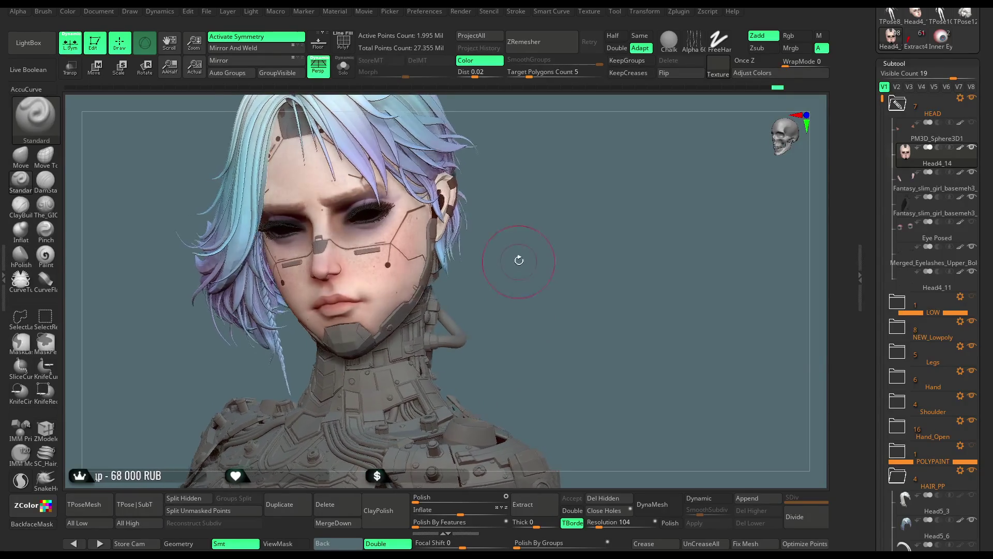
{"action": "left_click", "coordinate": [960, 148]}
{"action": "scroll", "coordinate": [534, 237], "scroll_direction": "up", "scroll_amount": 6}
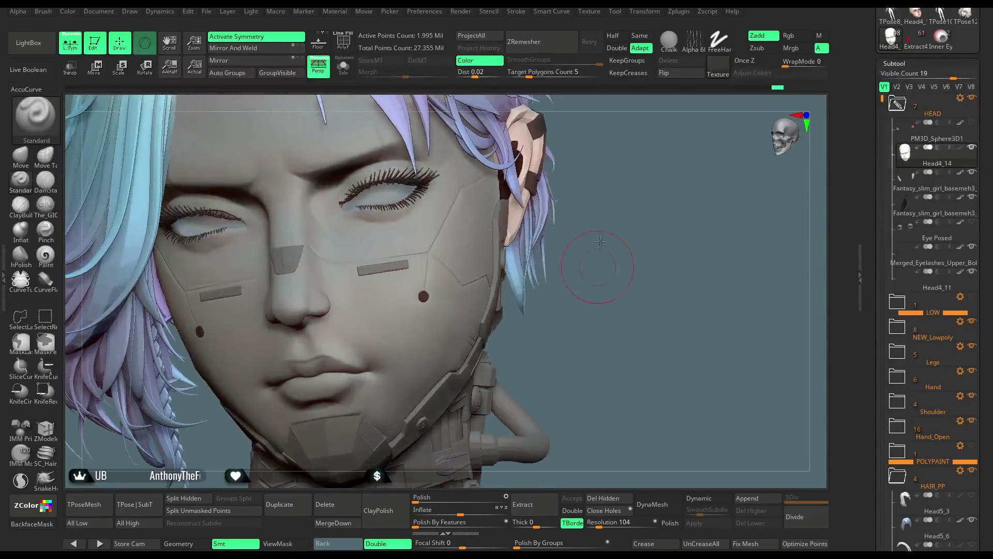
Step: Tweak the cheeks with the Move brush (B, M, V)
{"action": "left_click_drag", "start_coordinate": [627, 195], "coordinate": [556, 233]}
{"action": "key", "text": "space"}
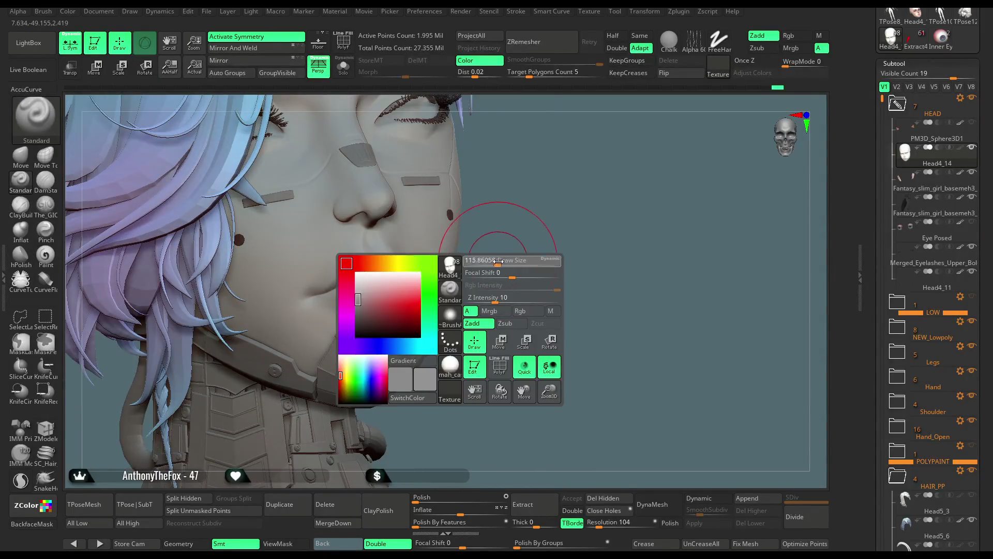
{"action": "key", "text": "b"}
{"action": "key", "text": "m"}
{"action": "key", "text": "v"}
{"action": "mouse_move", "coordinate": [532, 222]}
{"action": "left_mouse_down"}
{"action": "mouse_move", "coordinate": [523, 206]}
{"action": "mouse_move", "coordinate": [480, 248]}
{"action": "left_mouse_up"}
{"action": "key", "text": "space"}
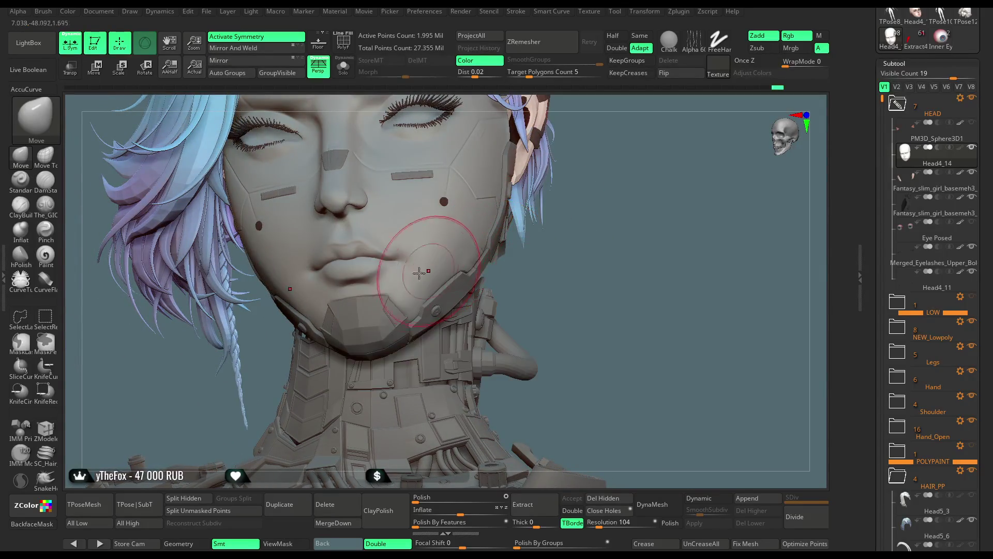
{"action": "mouse_move", "coordinate": [580, 255]}
{"action": "left_mouse_down"}
{"action": "mouse_move", "coordinate": [573, 244]}
{"action": "mouse_move", "coordinate": [422, 245]}
{"action": "left_mouse_up"}
{"action": "key", "text": "space"}
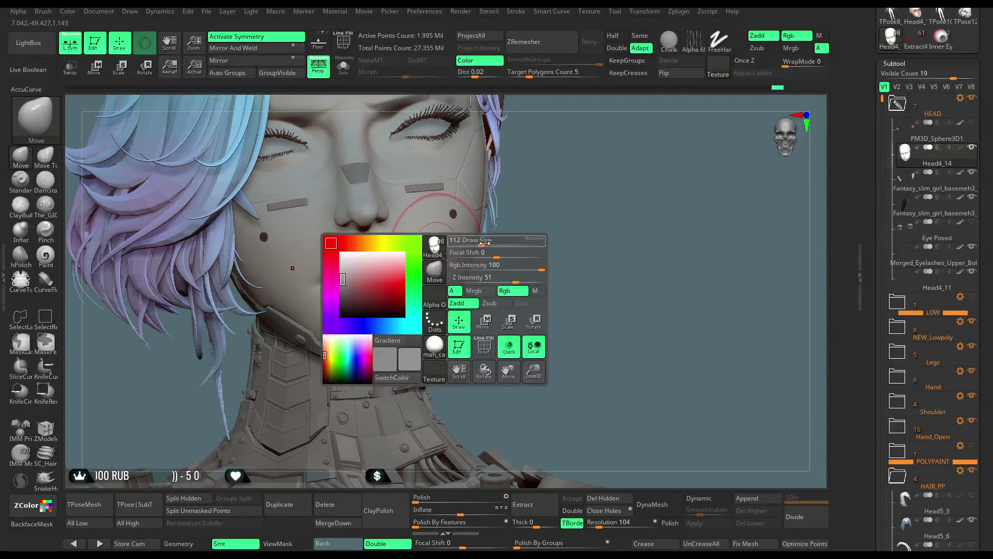
Step: Ctrl-paint a MaskPen mask over the lips and mouth
{"action": "key", "text": "ctrl+h"}
{"action": "left_click_drag", "start_coordinate": [131, 219], "coordinate": [101, 252], "text": "ctrl"}
{"action": "mouse_move", "coordinate": [327, 276]}
{"action": "left_mouse_down", "text": "ctrl"}
{"action": "mouse_move", "coordinate": [301, 272]}
{"action": "mouse_move", "coordinate": [343, 274]}
{"action": "left_mouse_up", "text": "ctrl"}
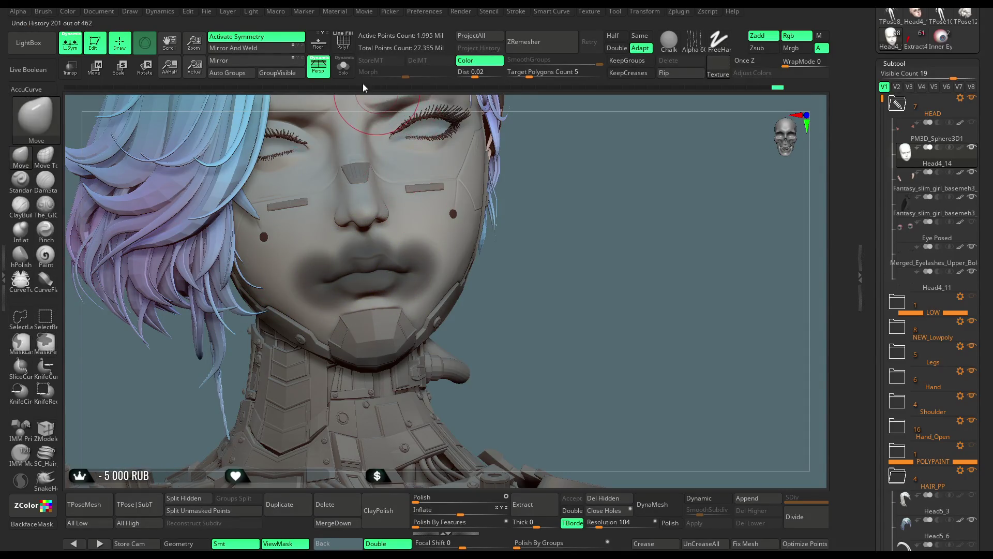
Step: Solo the head and extend the mask over both mouth corners and the chin
{"action": "left_click", "coordinate": [343, 66]}
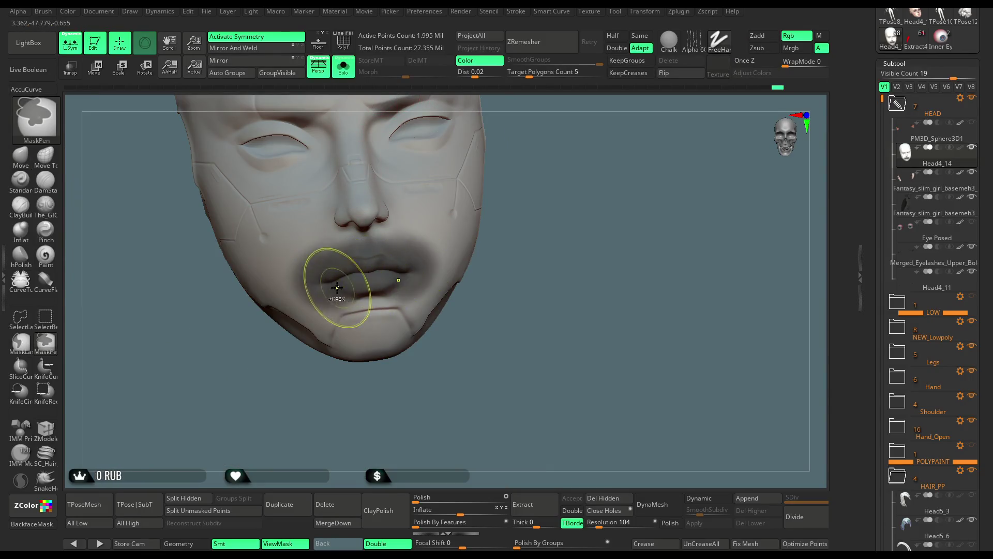
{"action": "left_click_drag", "start_coordinate": [320, 279], "coordinate": [314, 277], "text": "ctrl"}
{"action": "left_click_drag", "start_coordinate": [423, 265], "coordinate": [401, 267], "text": "ctrl"}
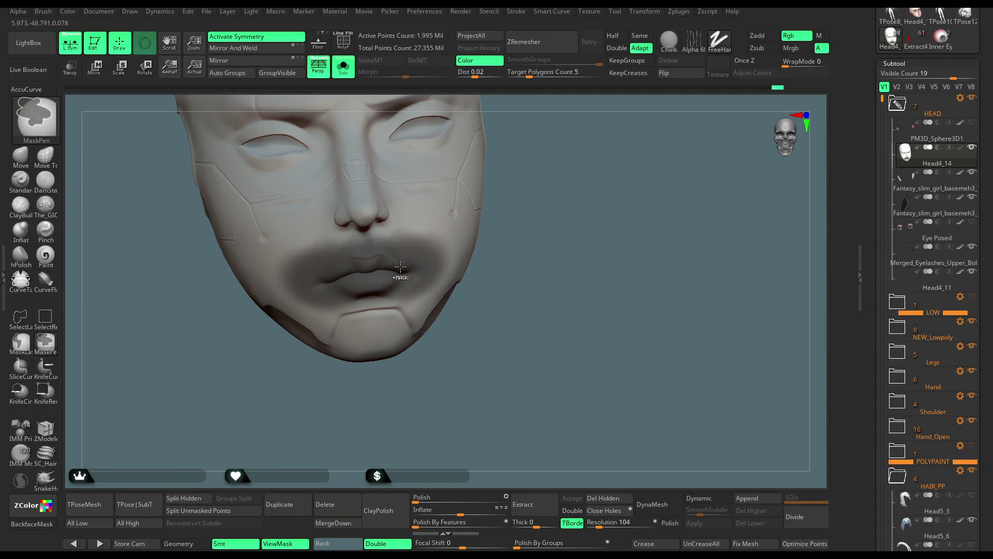
{"action": "mouse_move", "coordinate": [541, 186]}
{"action": "left_mouse_down"}
{"action": "mouse_move", "coordinate": [525, 186]}
{"action": "mouse_move", "coordinate": [389, 285]}
{"action": "left_mouse_up"}
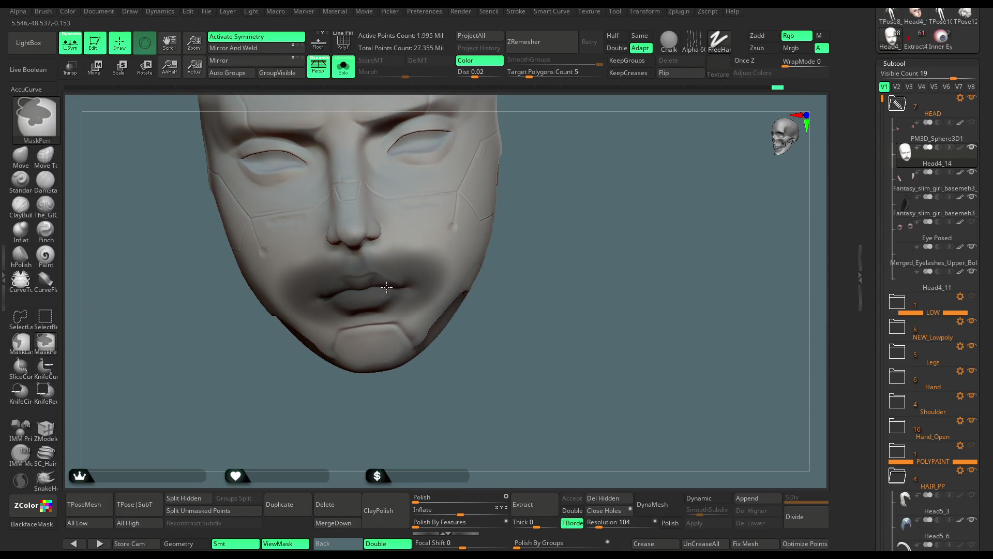
Step: Invert the mask and set the Move Transpose pivot on the mouth
{"action": "left_click", "coordinate": [528, 215], "text": "ctrl"}
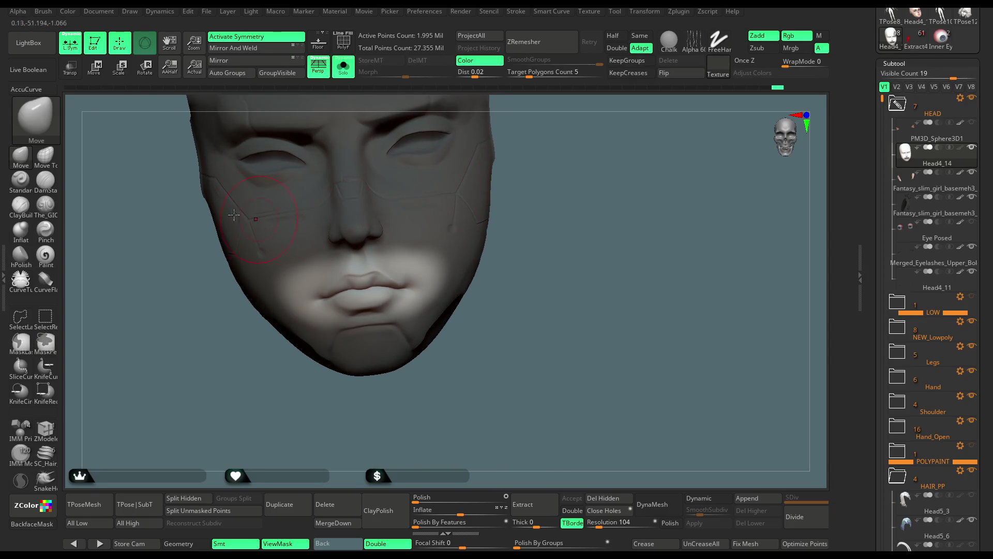
{"action": "left_click", "coordinate": [95, 76]}
{"action": "mouse_move", "coordinate": [359, 218]}
{"action": "left_mouse_down"}
{"action": "mouse_move", "coordinate": [365, 264]}
{"action": "mouse_move", "coordinate": [383, 286]}
{"action": "left_mouse_up"}
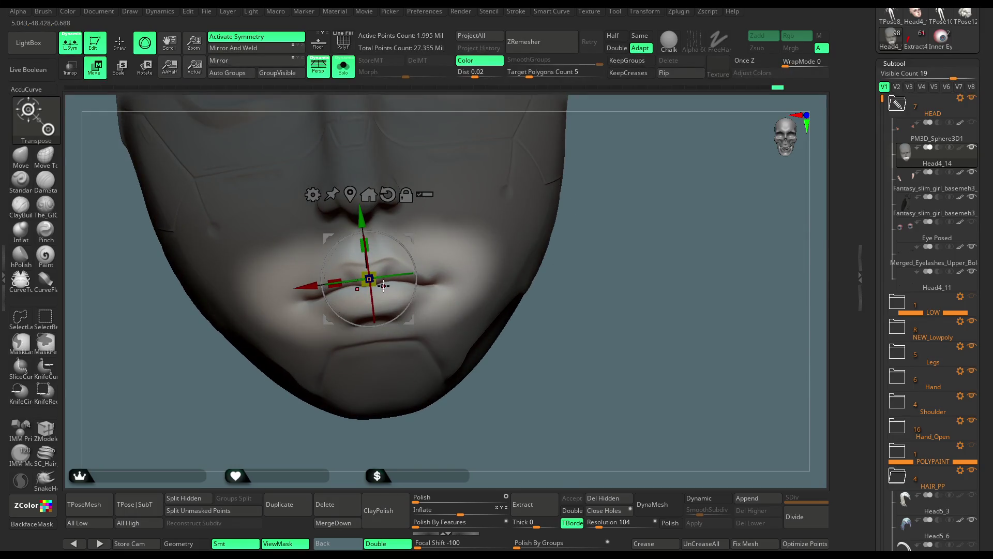
Step: Shift the lip area with the Transpose Move gizmo, hiding the mask shading to check it
{"action": "left_click_drag", "start_coordinate": [567, 259], "coordinate": [609, 247]}
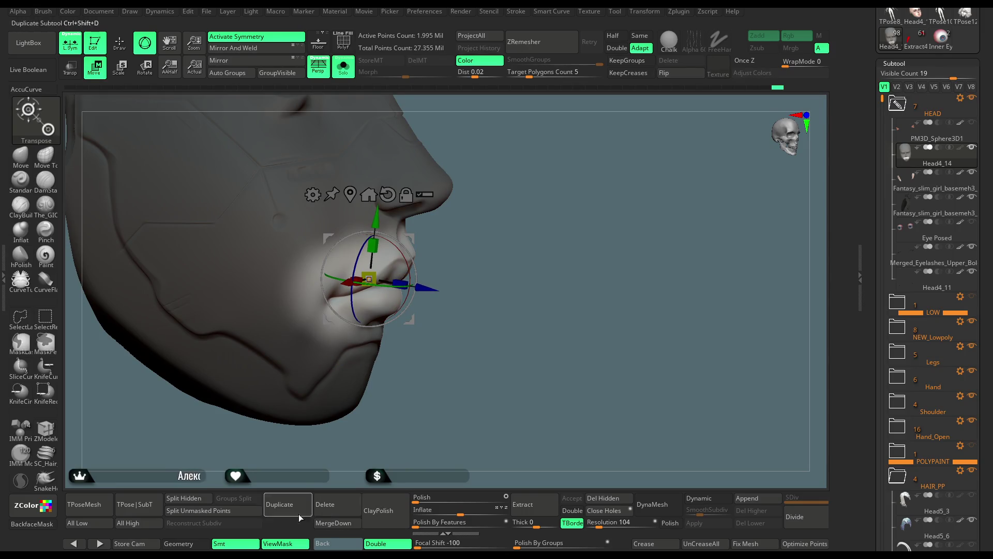
{"action": "left_click", "coordinate": [278, 543]}
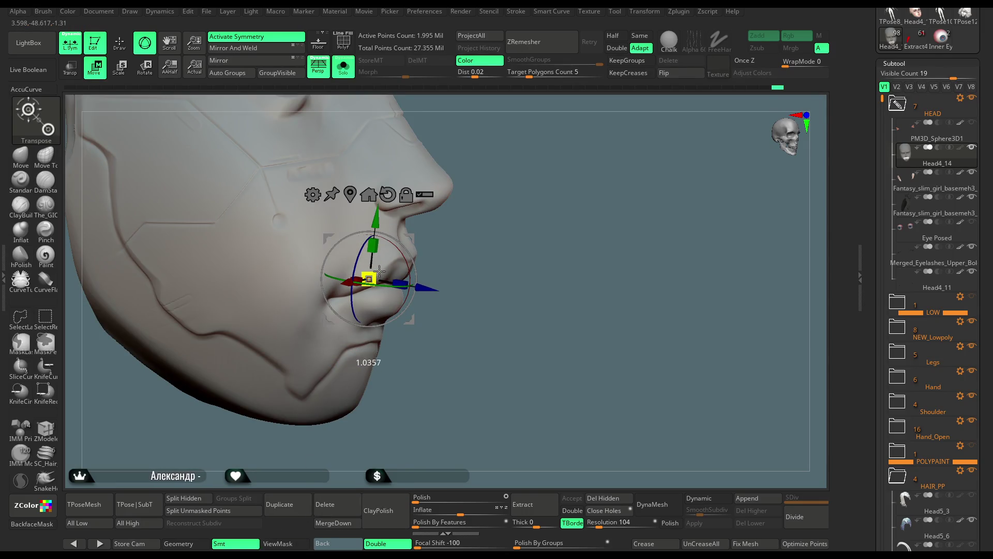
{"action": "right_click_drag", "start_coordinate": [380, 270], "coordinate": [427, 292]}
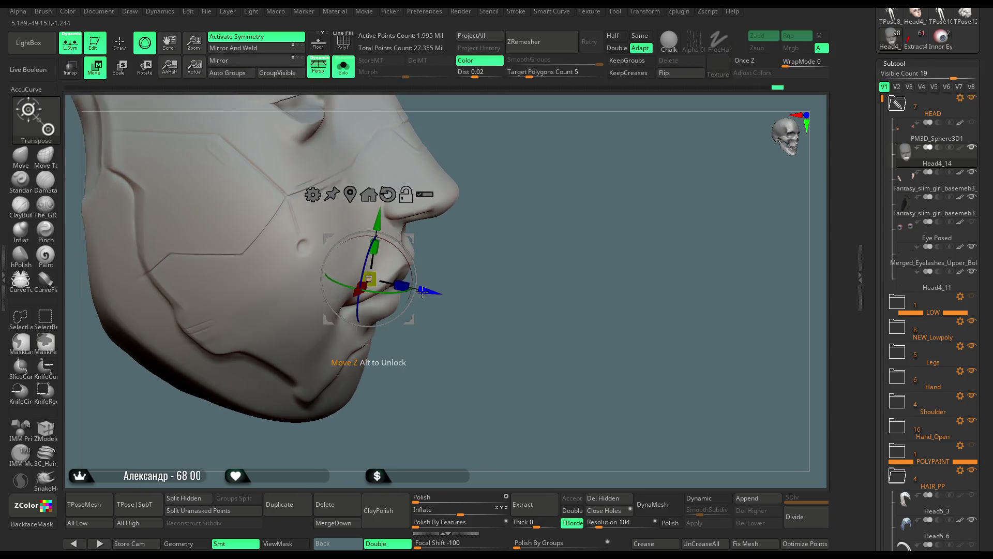
{"action": "right_click_drag", "start_coordinate": [477, 255], "coordinate": [372, 279]}
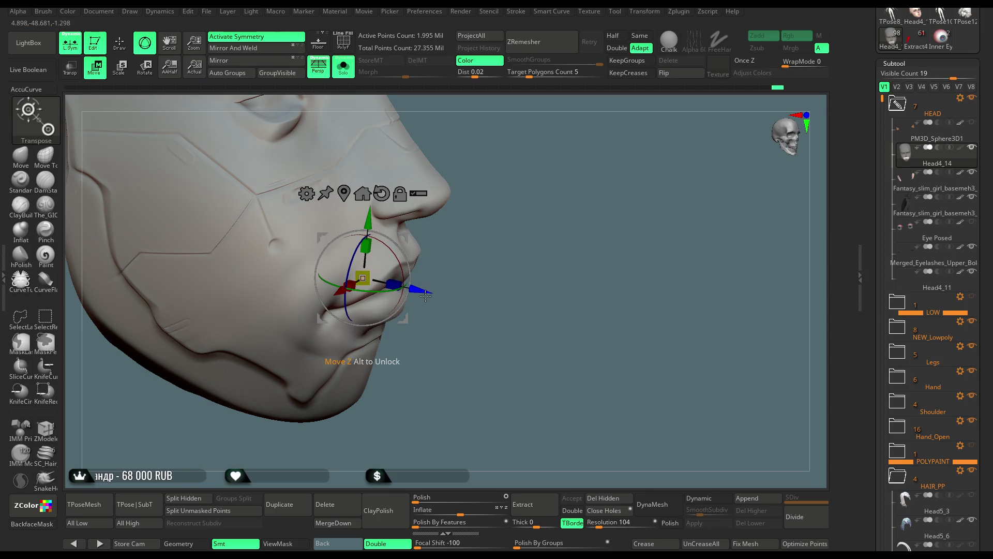
{"action": "mouse_move", "coordinate": [426, 295]}
{"action": "right_mouse_down"}
{"action": "mouse_move", "coordinate": [492, 237]}
{"action": "mouse_move", "coordinate": [310, 394]}
{"action": "mouse_move", "coordinate": [427, 375]}
{"action": "mouse_move", "coordinate": [420, 396]}
{"action": "mouse_move", "coordinate": [367, 278]}
{"action": "right_mouse_up"}
{"action": "mouse_move", "coordinate": [396, 326]}
{"action": "right_mouse_down"}
{"action": "mouse_move", "coordinate": [373, 290]}
{"action": "mouse_move", "coordinate": [290, 217]}
{"action": "right_mouse_up"}
Step: Return to Draw mode and raise the Move brush Draw Size to about 104.5
{"action": "key", "text": "q"}
{"action": "mouse_move", "coordinate": [244, 275]}
{"action": "right_mouse_down"}
{"action": "mouse_move", "coordinate": [454, 289]}
{"action": "mouse_move", "coordinate": [518, 259]}
{"action": "right_mouse_up"}
{"action": "key", "text": "space"}
{"action": "left_click_drag", "start_coordinate": [580, 255], "coordinate": [595, 256]}
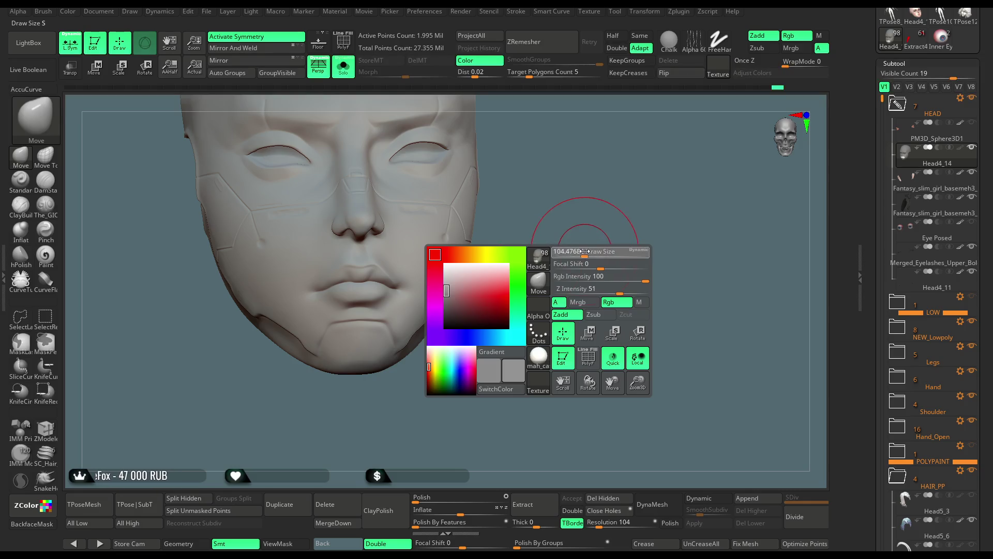
Step: Enlarge the Move brush, briefly mask then clear the lower face, and inspect both sides of the head
{"action": "right_click_drag", "start_coordinate": [516, 281], "coordinate": [482, 286]}
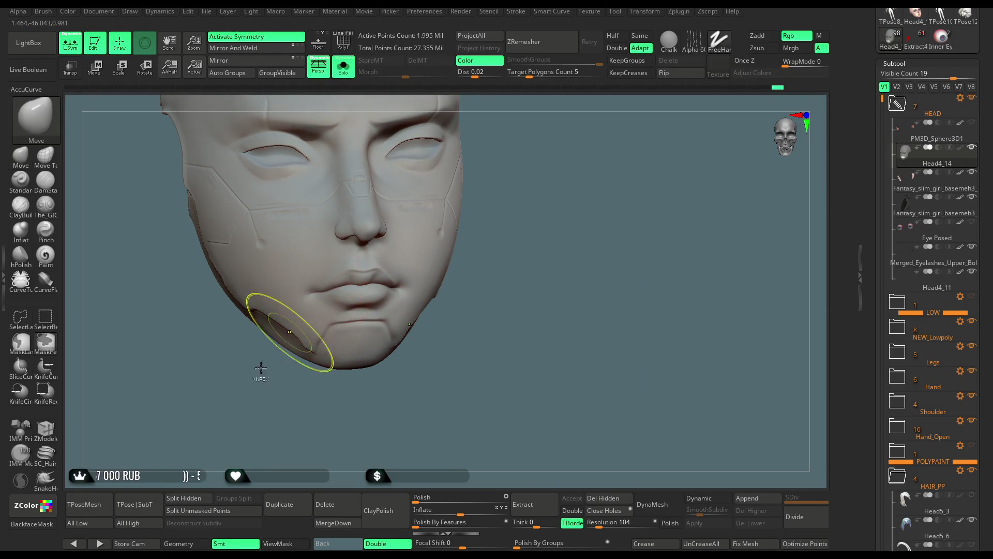
{"action": "left_click", "coordinate": [279, 545]}
{"action": "left_click", "coordinate": [488, 281], "text": "ctrl"}
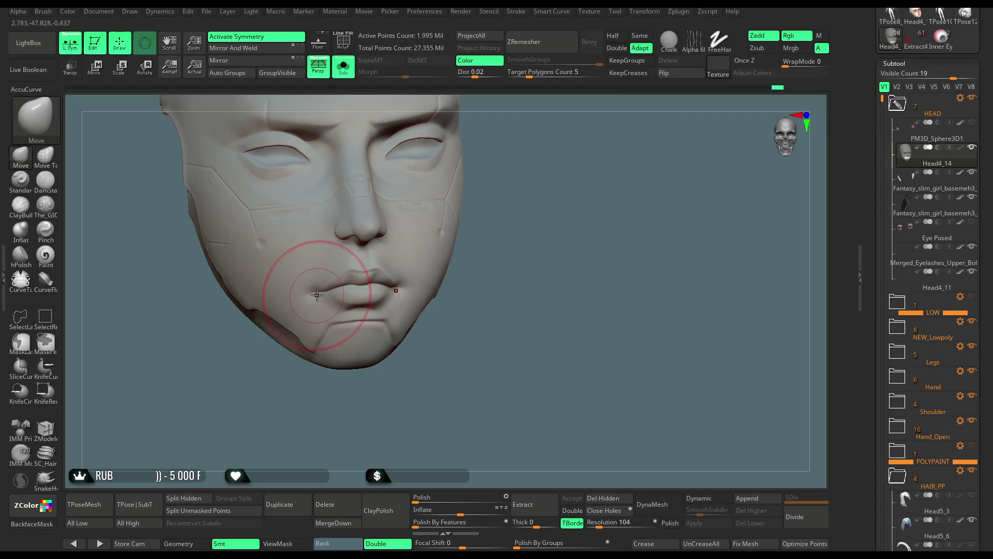
{"action": "left_click_drag", "start_coordinate": [491, 277], "coordinate": [415, 287]}
{"action": "mouse_move", "coordinate": [364, 383]}
{"action": "left_mouse_down"}
{"action": "mouse_move", "coordinate": [355, 411]}
{"action": "mouse_move", "coordinate": [420, 305]}
{"action": "left_mouse_up"}
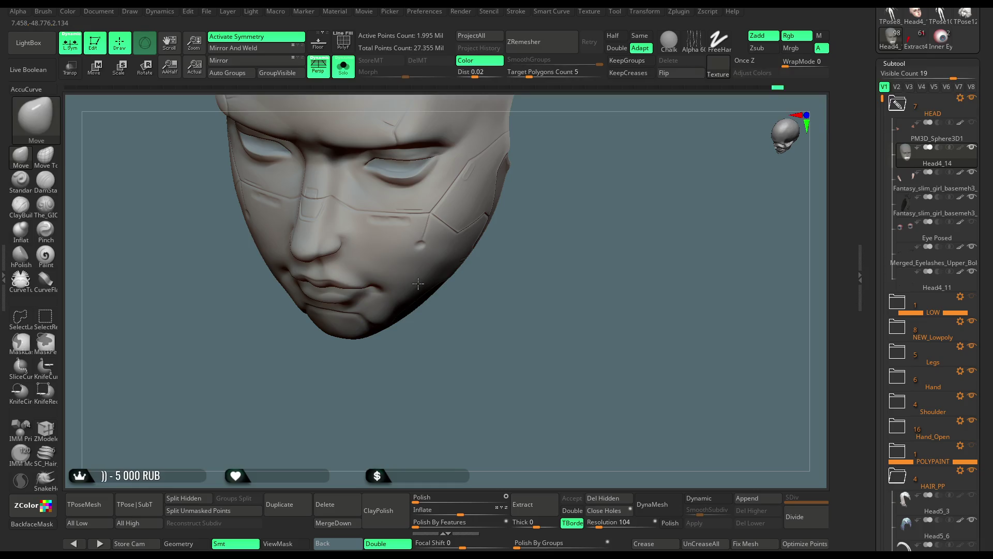
{"action": "mouse_move", "coordinate": [497, 249]}
{"action": "left_mouse_down"}
{"action": "mouse_move", "coordinate": [517, 206]}
{"action": "mouse_move", "coordinate": [520, 293]}
{"action": "mouse_move", "coordinate": [477, 255]}
{"action": "left_mouse_up"}
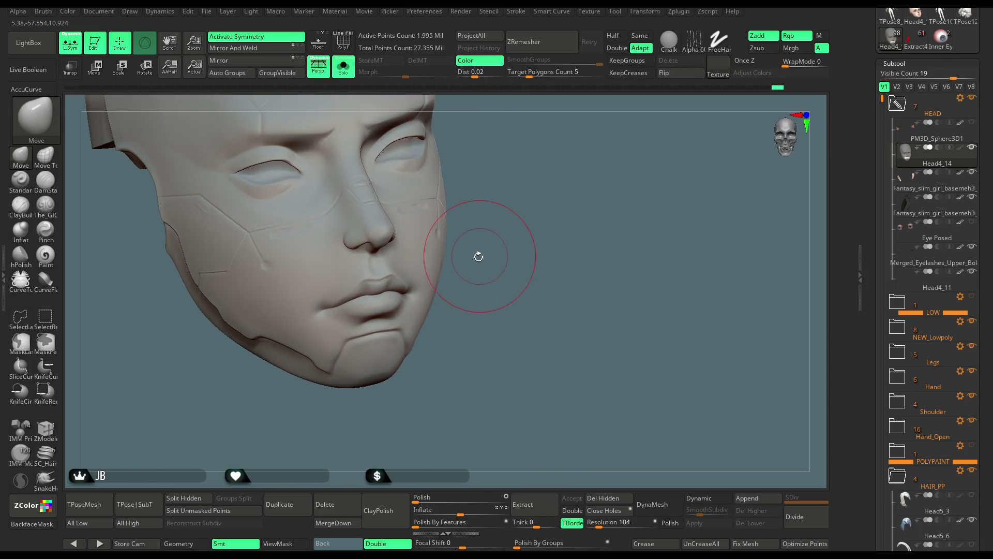
Step: Push the lips and mouth corners with the Move brush from right-profile, frontal and side views
{"action": "key", "text": "space"}
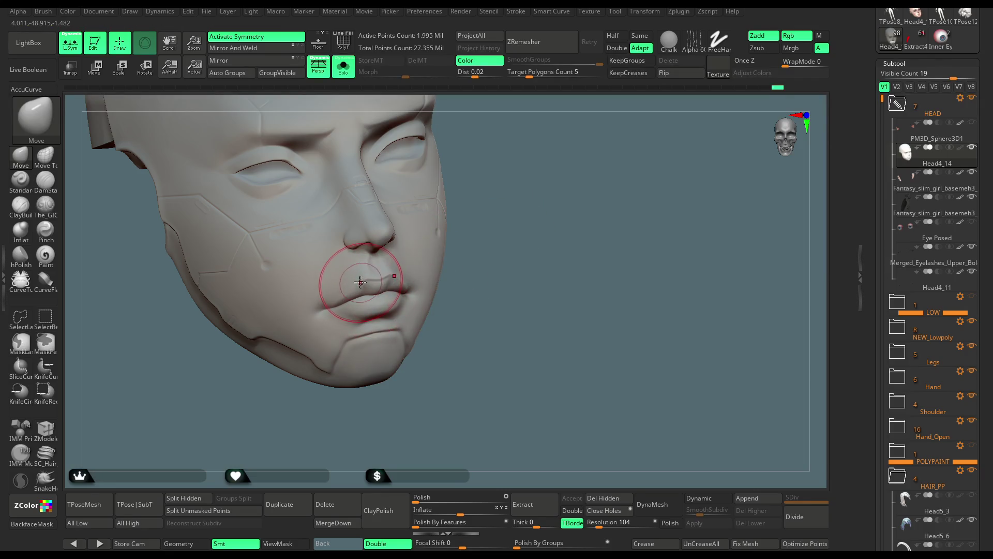
{"action": "left_click_drag", "start_coordinate": [336, 284], "coordinate": [411, 286]}
{"action": "mouse_move", "coordinate": [377, 368]}
{"action": "left_mouse_down"}
{"action": "mouse_move", "coordinate": [355, 271]}
{"action": "mouse_move", "coordinate": [525, 274]}
{"action": "mouse_move", "coordinate": [488, 250]}
{"action": "mouse_move", "coordinate": [437, 295]}
{"action": "mouse_move", "coordinate": [353, 317]}
{"action": "left_mouse_up"}
{"action": "key", "text": "space"}
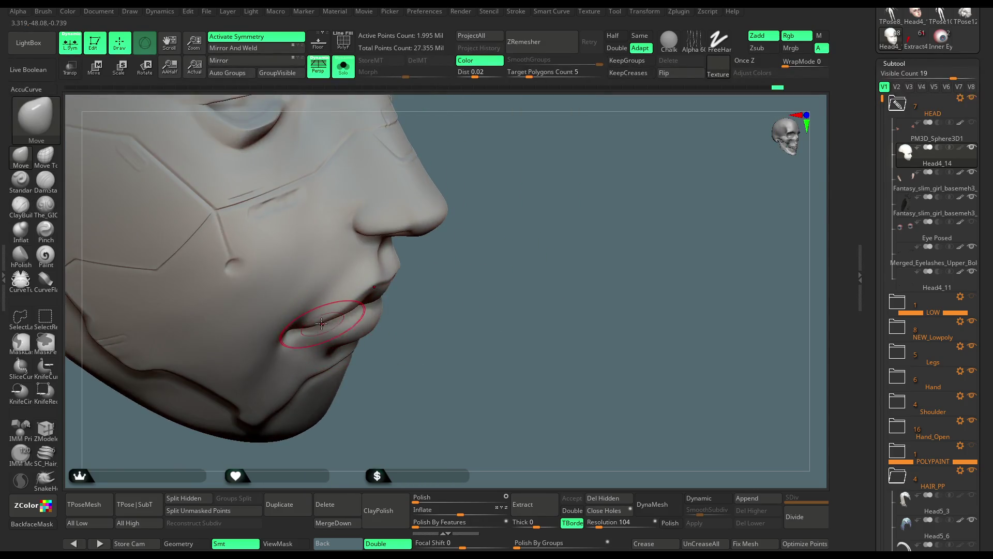
{"action": "key", "text": "ctrl"}
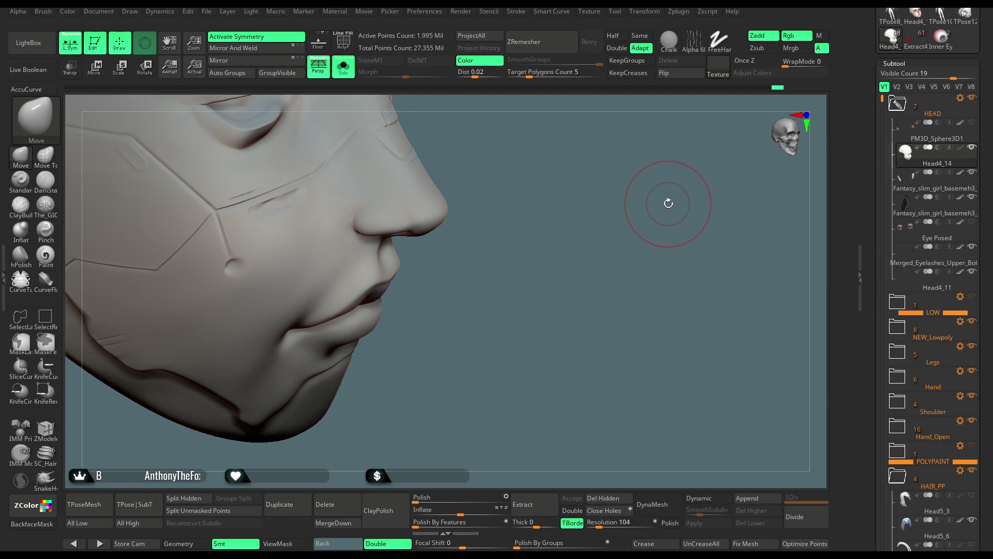
{"action": "mouse_move", "coordinate": [474, 311]}
{"action": "left_mouse_down"}
{"action": "mouse_move", "coordinate": [484, 293]}
{"action": "mouse_move", "coordinate": [554, 282]}
{"action": "mouse_move", "coordinate": [555, 269]}
{"action": "mouse_move", "coordinate": [455, 413]}
{"action": "mouse_move", "coordinate": [433, 321]}
{"action": "left_mouse_up"}
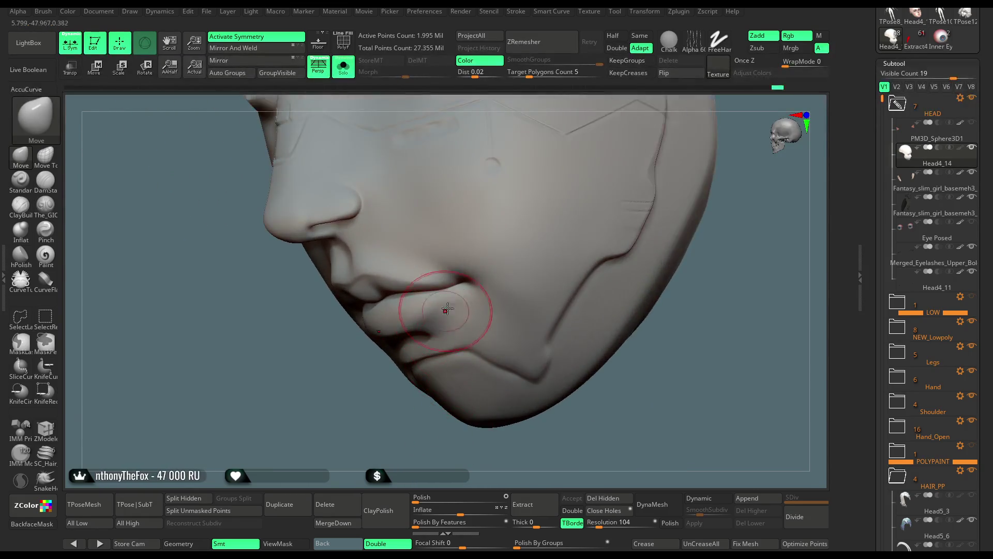
{"action": "mouse_move", "coordinate": [409, 389]}
{"action": "left_mouse_down"}
{"action": "mouse_move", "coordinate": [390, 392]}
{"action": "mouse_move", "coordinate": [423, 410]}
{"action": "left_mouse_up"}
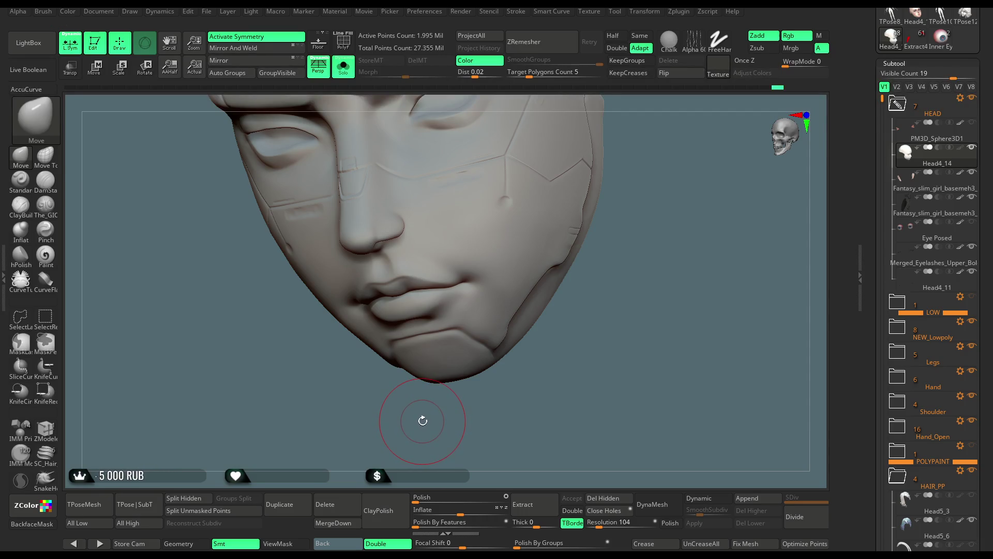
{"action": "mouse_move", "coordinate": [419, 429]}
{"action": "left_mouse_down"}
{"action": "mouse_move", "coordinate": [566, 284]}
{"action": "mouse_move", "coordinate": [585, 238]}
{"action": "mouse_move", "coordinate": [569, 244]}
{"action": "mouse_move", "coordinate": [557, 217]}
{"action": "mouse_move", "coordinate": [543, 250]}
{"action": "mouse_move", "coordinate": [570, 224]}
{"action": "mouse_move", "coordinate": [531, 329]}
{"action": "mouse_move", "coordinate": [520, 324]}
{"action": "left_mouse_up"}
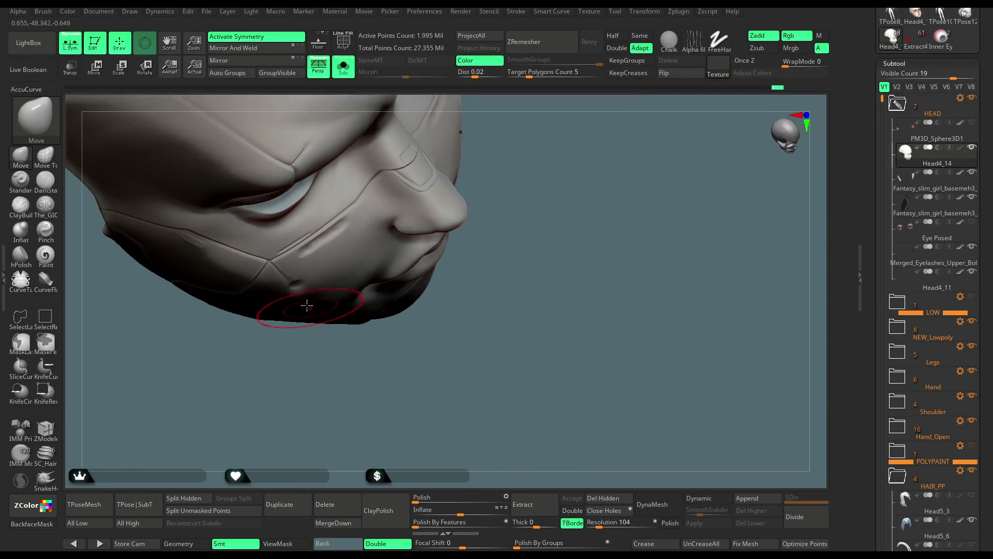
Step: Refine the lower lip and mouth corners from front, tilted and below-the-chin views
{"action": "key", "text": "space"}
{"action": "left_click_drag", "start_coordinate": [364, 306], "coordinate": [288, 255]}
{"action": "key", "text": "space"}
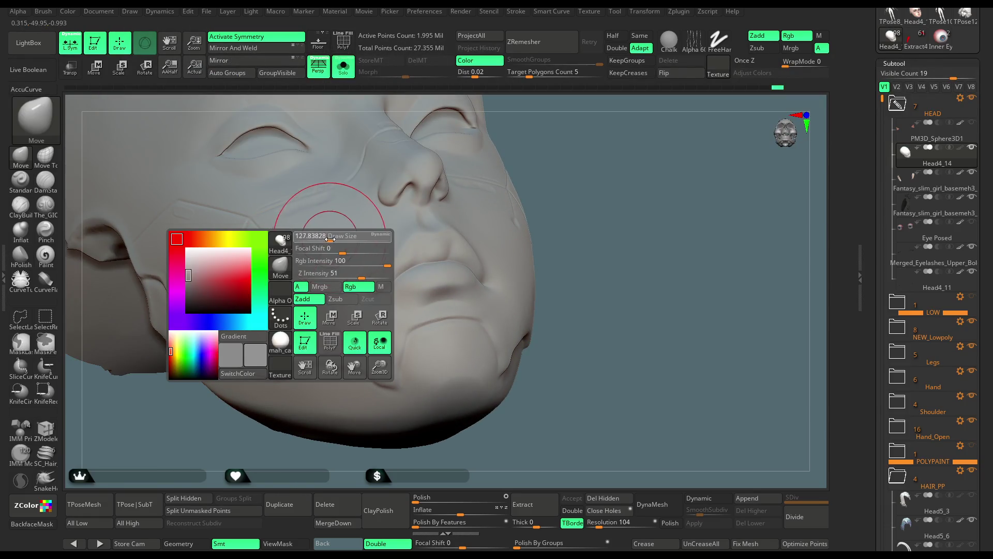
{"action": "mouse_move", "coordinate": [545, 219]}
{"action": "left_mouse_down"}
{"action": "mouse_move", "coordinate": [576, 224]}
{"action": "mouse_move", "coordinate": [564, 192]}
{"action": "left_mouse_up"}
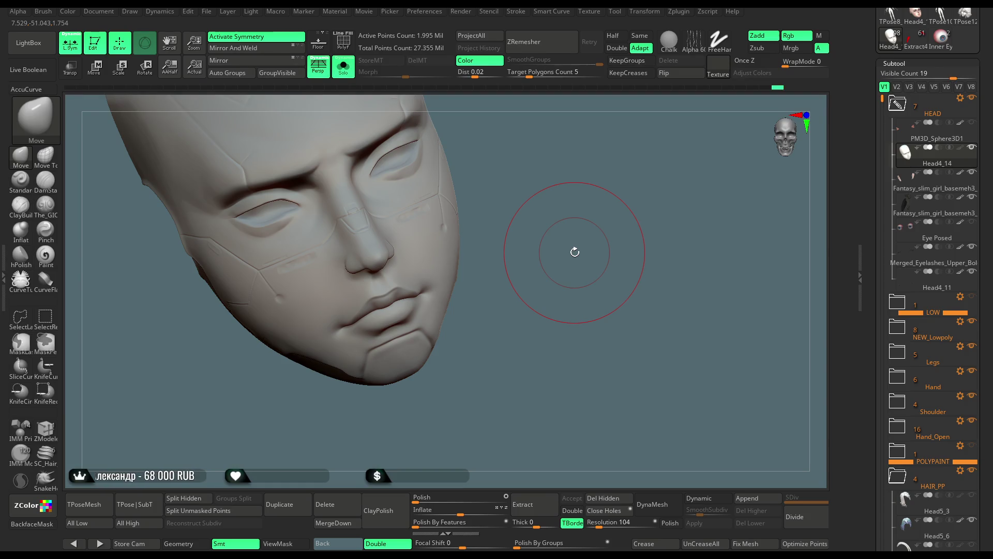
{"action": "mouse_move", "coordinate": [531, 219]}
{"action": "left_mouse_down"}
{"action": "mouse_move", "coordinate": [523, 190]}
{"action": "mouse_move", "coordinate": [532, 169]}
{"action": "mouse_move", "coordinate": [594, 248]}
{"action": "mouse_move", "coordinate": [637, 154]}
{"action": "mouse_move", "coordinate": [486, 228]}
{"action": "mouse_move", "coordinate": [475, 279]}
{"action": "left_mouse_up"}
{"action": "key", "text": "space"}
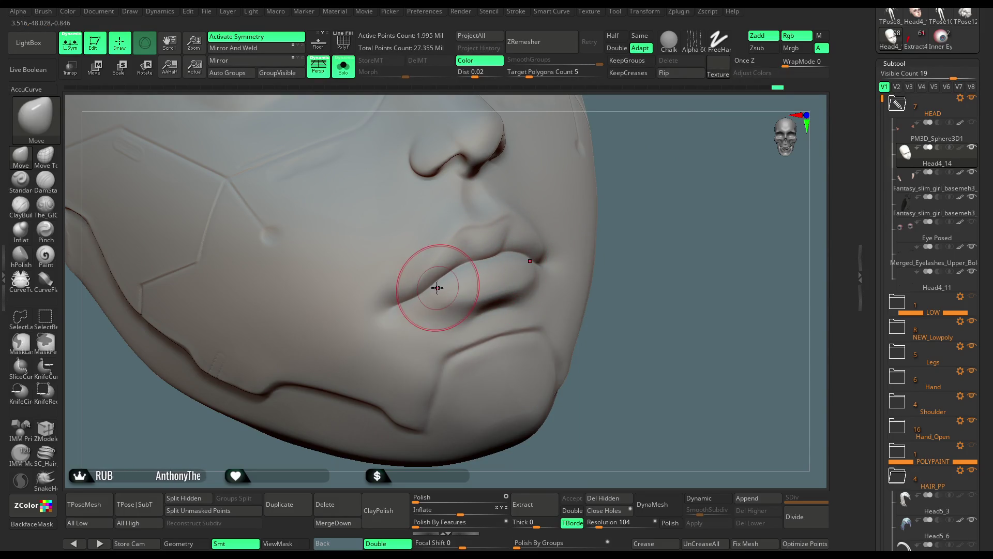
{"action": "mouse_move", "coordinate": [511, 261]}
{"action": "left_mouse_down"}
{"action": "mouse_move", "coordinate": [650, 195]}
{"action": "mouse_move", "coordinate": [515, 337]}
{"action": "mouse_move", "coordinate": [397, 418]}
{"action": "mouse_move", "coordinate": [467, 296]}
{"action": "left_mouse_up"}
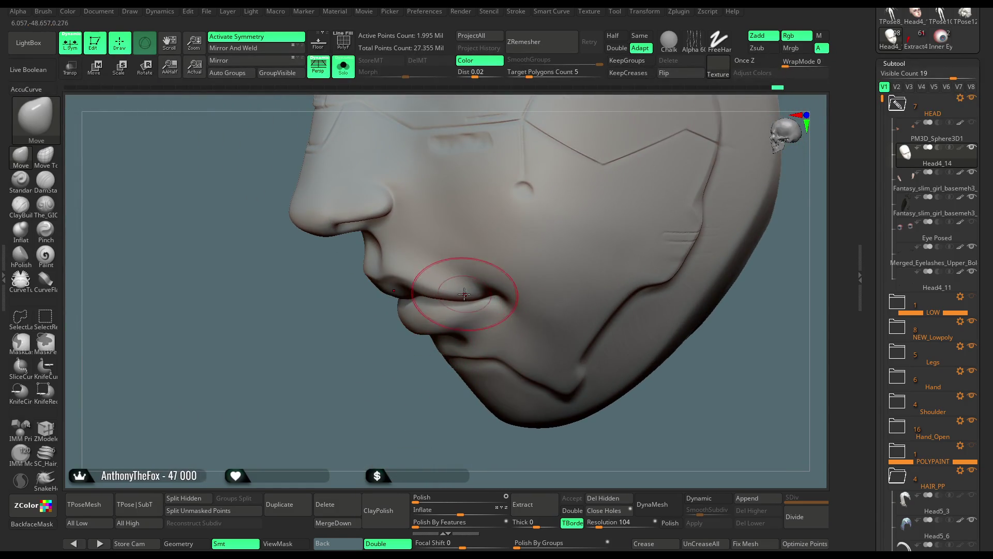
{"action": "mouse_move", "coordinate": [401, 386]}
{"action": "left_mouse_down"}
{"action": "mouse_move", "coordinate": [543, 290]}
{"action": "mouse_move", "coordinate": [621, 222]}
{"action": "mouse_move", "coordinate": [611, 233]}
{"action": "left_mouse_up"}
Step: Resize the Move brush, ending near draw size 70.8, and keep shaping the mouth corners from profile and three-quarter views
{"action": "mouse_move", "coordinate": [477, 313]}
{"action": "left_mouse_down"}
{"action": "mouse_move", "coordinate": [572, 222]}
{"action": "mouse_move", "coordinate": [585, 243]}
{"action": "mouse_move", "coordinate": [604, 245]}
{"action": "mouse_move", "coordinate": [581, 184]}
{"action": "mouse_move", "coordinate": [550, 237]}
{"action": "mouse_move", "coordinate": [566, 226]}
{"action": "mouse_move", "coordinate": [572, 197]}
{"action": "mouse_move", "coordinate": [561, 197]}
{"action": "mouse_move", "coordinate": [597, 206]}
{"action": "left_mouse_up"}
{"action": "key", "text": "space"}
{"action": "key", "text": "space"}
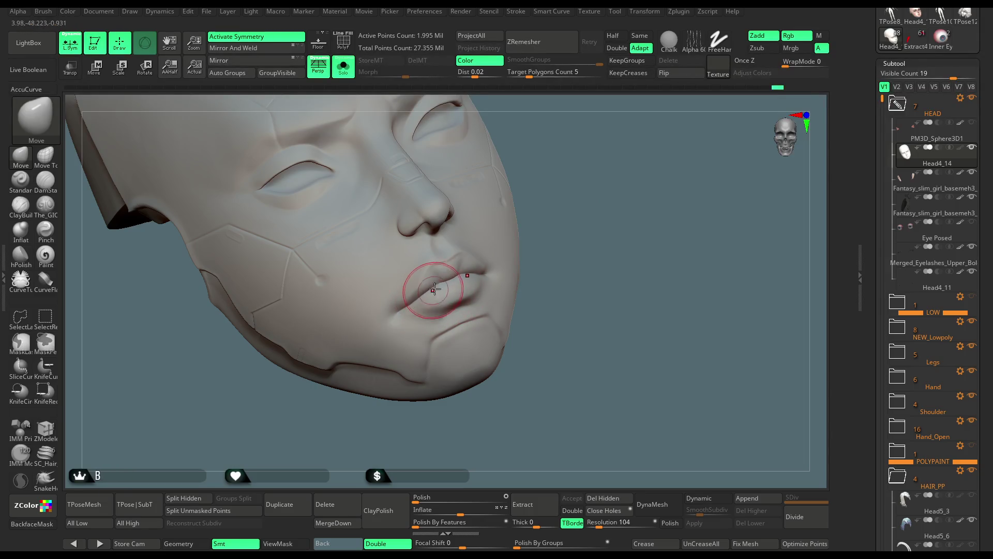
{"action": "mouse_move", "coordinate": [466, 267]}
{"action": "right_mouse_down"}
{"action": "mouse_move", "coordinate": [528, 250]}
{"action": "mouse_move", "coordinate": [494, 277]}
{"action": "right_mouse_up"}
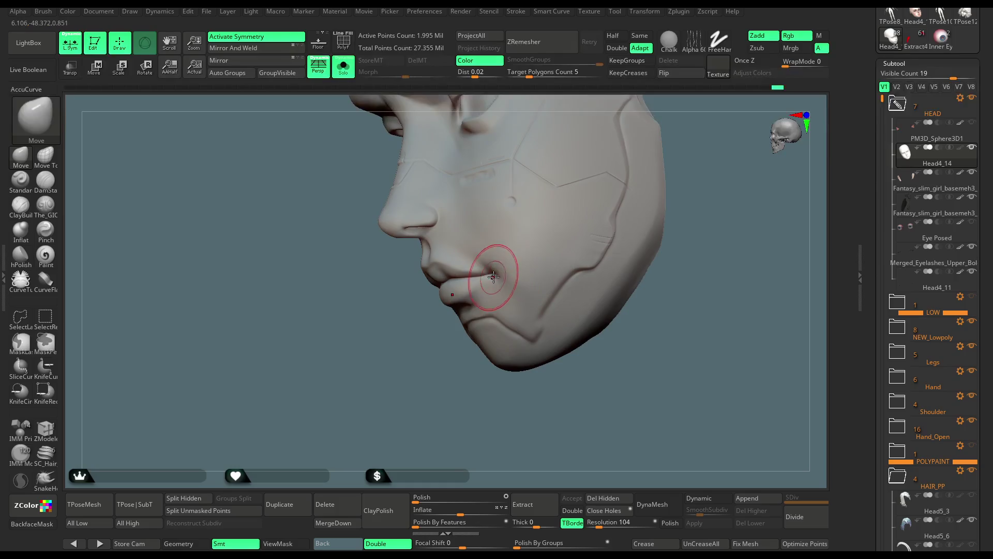
{"action": "mouse_move", "coordinate": [448, 353]}
{"action": "right_mouse_down"}
{"action": "mouse_move", "coordinate": [476, 315]}
{"action": "mouse_move", "coordinate": [438, 288]}
{"action": "right_mouse_up"}
{"action": "mouse_move", "coordinate": [503, 247]}
{"action": "right_mouse_down"}
{"action": "mouse_move", "coordinate": [562, 216]}
{"action": "mouse_move", "coordinate": [614, 207]}
{"action": "mouse_move", "coordinate": [588, 311]}
{"action": "mouse_move", "coordinate": [455, 279]}
{"action": "right_mouse_up"}
{"action": "key", "text": "space"}
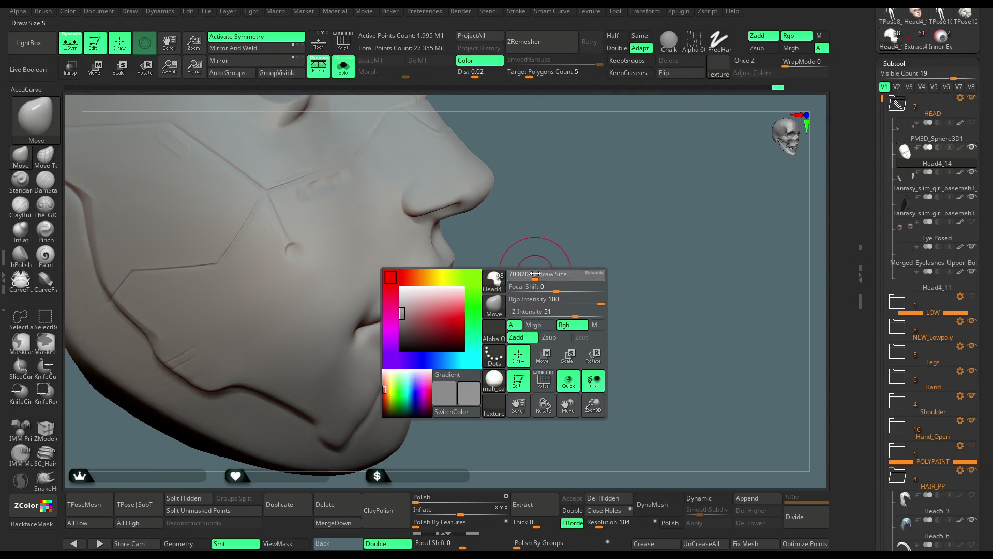
Step: Set a lip-sized Move brush and push the lips from upper and lower frontal angles
{"action": "left_click_drag", "start_coordinate": [545, 274], "coordinate": [543, 274]}
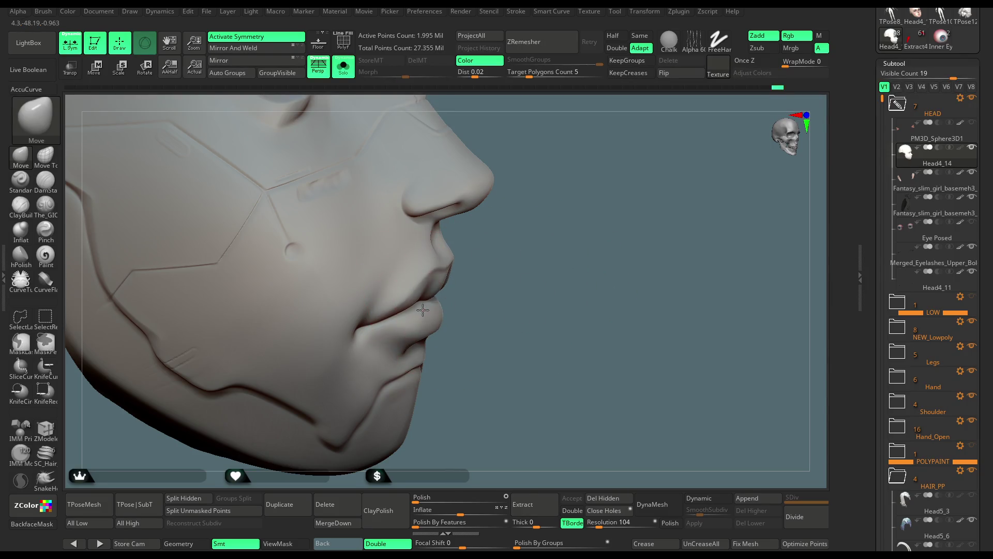
{"action": "right_click_drag", "start_coordinate": [423, 309], "coordinate": [446, 315]}
{"action": "key", "text": "space"}
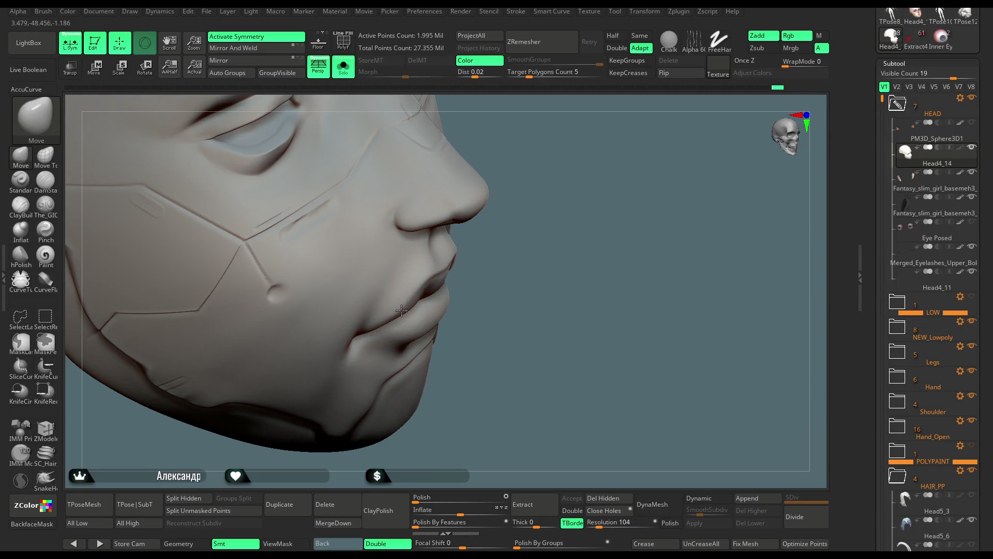
{"action": "mouse_move", "coordinate": [414, 304]}
{"action": "right_mouse_down"}
{"action": "mouse_move", "coordinate": [531, 255]}
{"action": "mouse_move", "coordinate": [539, 337]}
{"action": "mouse_move", "coordinate": [544, 290]}
{"action": "right_mouse_up"}
{"action": "key", "text": "space"}
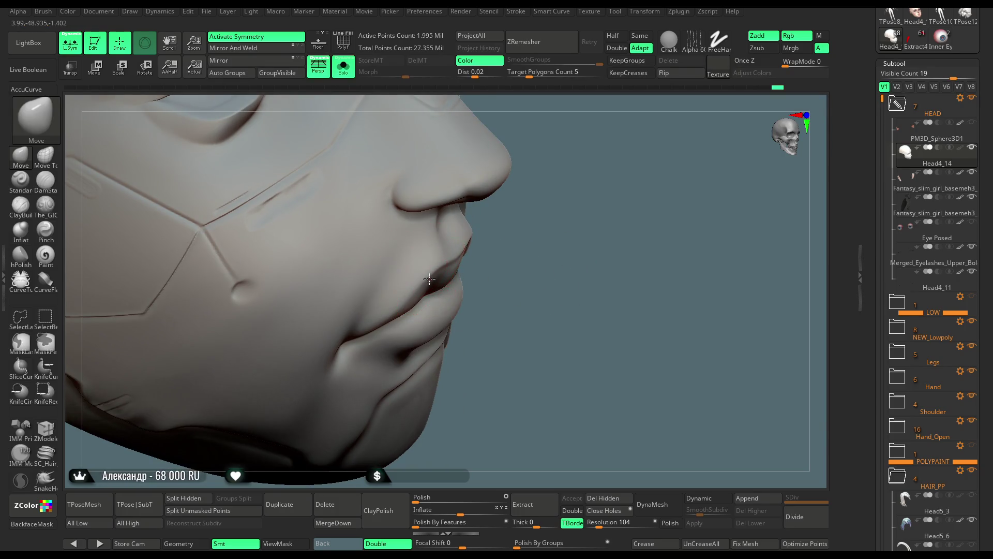
{"action": "mouse_move", "coordinate": [444, 272]}
{"action": "right_mouse_down"}
{"action": "mouse_move", "coordinate": [561, 255]}
{"action": "mouse_move", "coordinate": [552, 193]}
{"action": "mouse_move", "coordinate": [556, 221]}
{"action": "mouse_move", "coordinate": [517, 272]}
{"action": "mouse_move", "coordinate": [459, 392]}
{"action": "mouse_move", "coordinate": [472, 361]}
{"action": "mouse_move", "coordinate": [471, 402]}
{"action": "mouse_move", "coordinate": [539, 308]}
{"action": "right_mouse_up"}
Step: Resize the brush for the chin and reshape the chin and jaw line from three-quarter views
{"action": "key", "text": "space"}
{"action": "left_click_drag", "start_coordinate": [557, 306], "coordinate": [507, 306]}
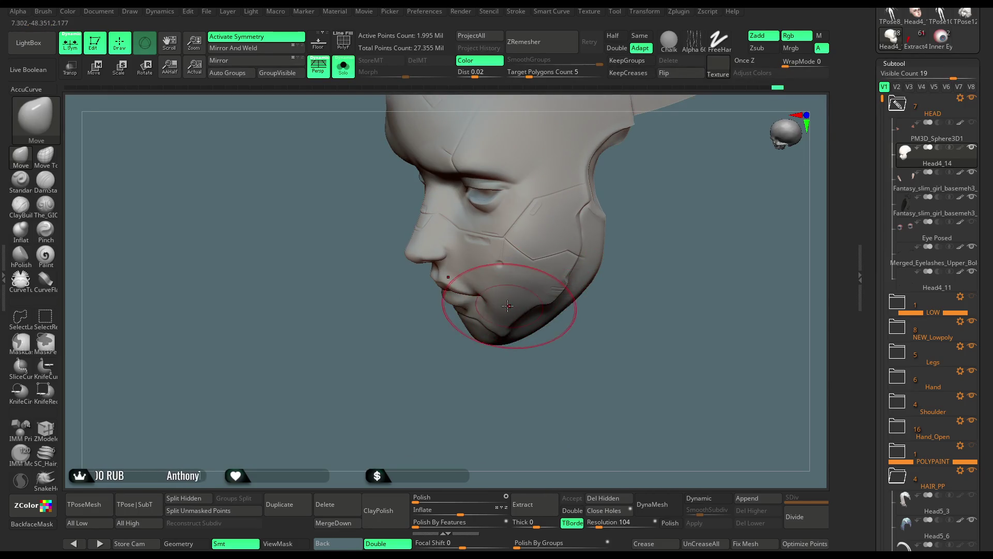
{"action": "mouse_move", "coordinate": [511, 309]}
{"action": "right_mouse_down"}
{"action": "mouse_move", "coordinate": [508, 368]}
{"action": "mouse_move", "coordinate": [592, 269]}
{"action": "mouse_move", "coordinate": [598, 290]}
{"action": "mouse_move", "coordinate": [590, 242]}
{"action": "mouse_move", "coordinate": [572, 301]}
{"action": "mouse_move", "coordinate": [576, 290]}
{"action": "right_mouse_up"}
{"action": "mouse_move", "coordinate": [404, 354]}
{"action": "right_mouse_down"}
{"action": "mouse_move", "coordinate": [383, 323]}
{"action": "mouse_move", "coordinate": [337, 331]}
{"action": "mouse_move", "coordinate": [421, 278]}
{"action": "mouse_move", "coordinate": [557, 243]}
{"action": "right_mouse_up"}
{"action": "key", "text": "space"}
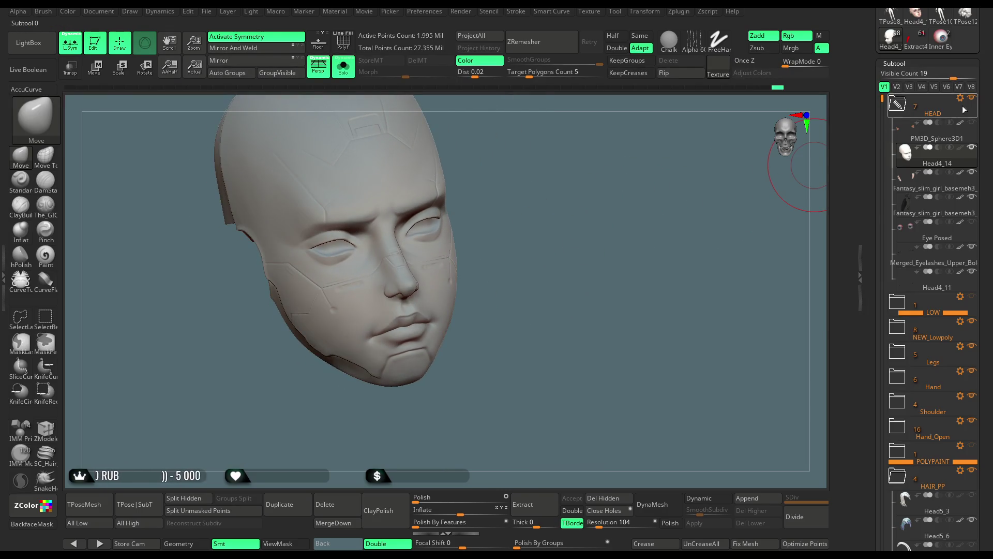
Step: Make Head4_14 the active subtool and turn off its polypaint
{"action": "left_click", "coordinate": [963, 150]}
{"action": "mouse_move", "coordinate": [669, 288]}
{"action": "right_mouse_down"}
{"action": "mouse_move", "coordinate": [594, 310]}
{"action": "mouse_move", "coordinate": [633, 313]}
{"action": "right_mouse_up"}
{"action": "left_click", "coordinate": [960, 148]}
Step: Set the Move brush to about 90.2 draw size and shape the mouth corner
{"action": "key", "text": "ctrl"}
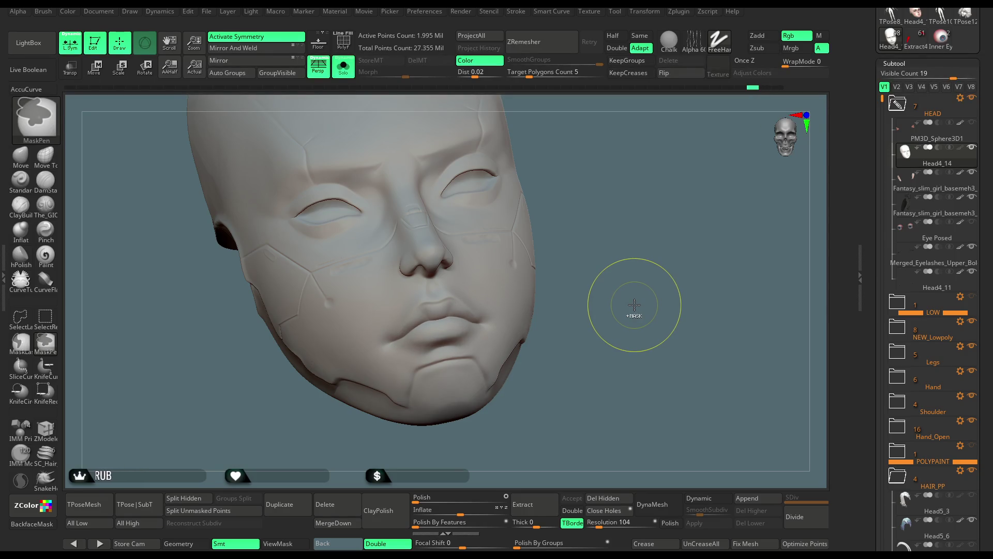
{"action": "mouse_move", "coordinate": [633, 303]}
{"action": "right_mouse_down"}
{"action": "mouse_move", "coordinate": [626, 329]}
{"action": "mouse_move", "coordinate": [616, 328]}
{"action": "mouse_move", "coordinate": [668, 259]}
{"action": "mouse_move", "coordinate": [645, 279]}
{"action": "mouse_move", "coordinate": [662, 279]}
{"action": "mouse_move", "coordinate": [414, 331]}
{"action": "right_mouse_up"}
{"action": "right_click", "coordinate": [661, 279]}
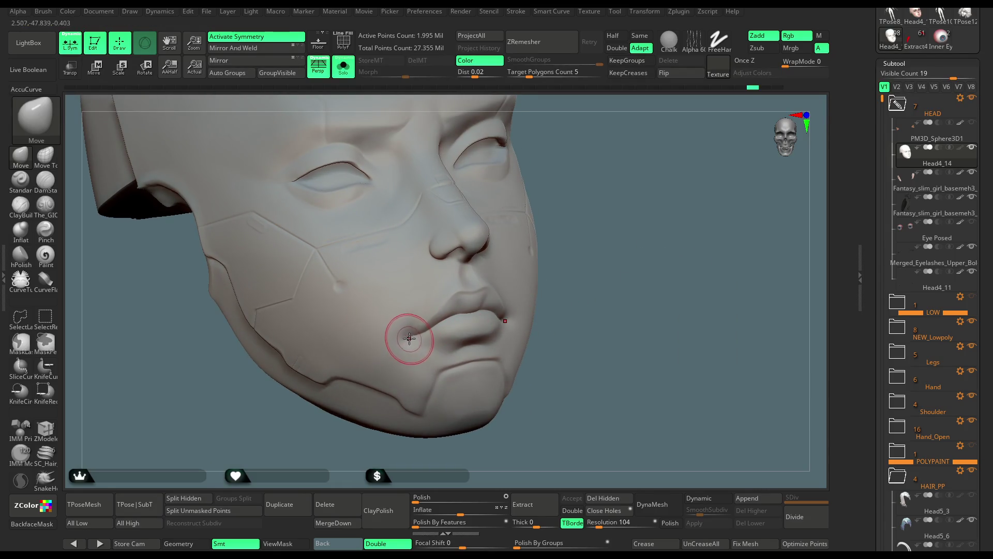
{"action": "mouse_move", "coordinate": [557, 299]}
{"action": "right_mouse_down"}
{"action": "mouse_move", "coordinate": [469, 332]}
{"action": "mouse_move", "coordinate": [429, 410]}
{"action": "mouse_move", "coordinate": [588, 288]}
{"action": "mouse_move", "coordinate": [580, 252]}
{"action": "mouse_move", "coordinate": [582, 307]}
{"action": "right_mouse_up"}
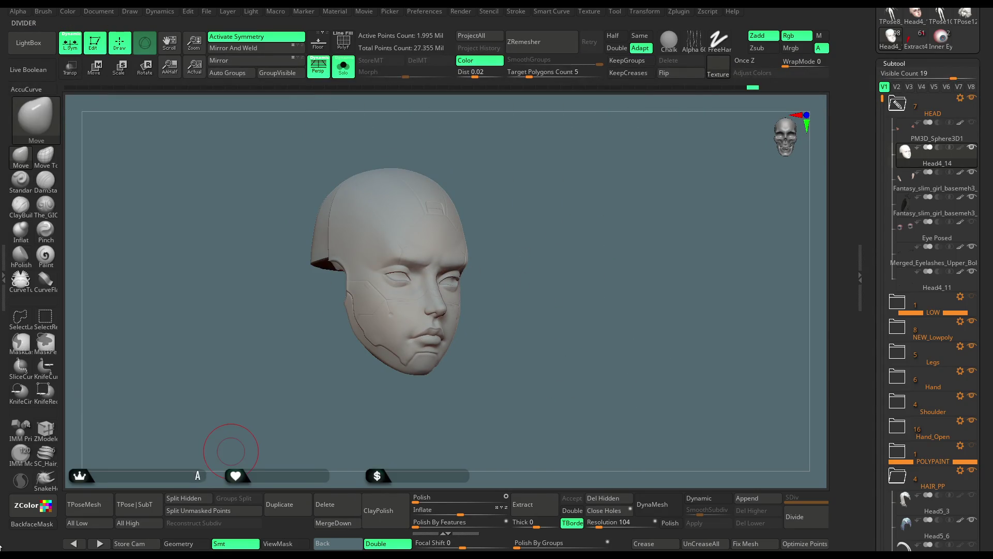